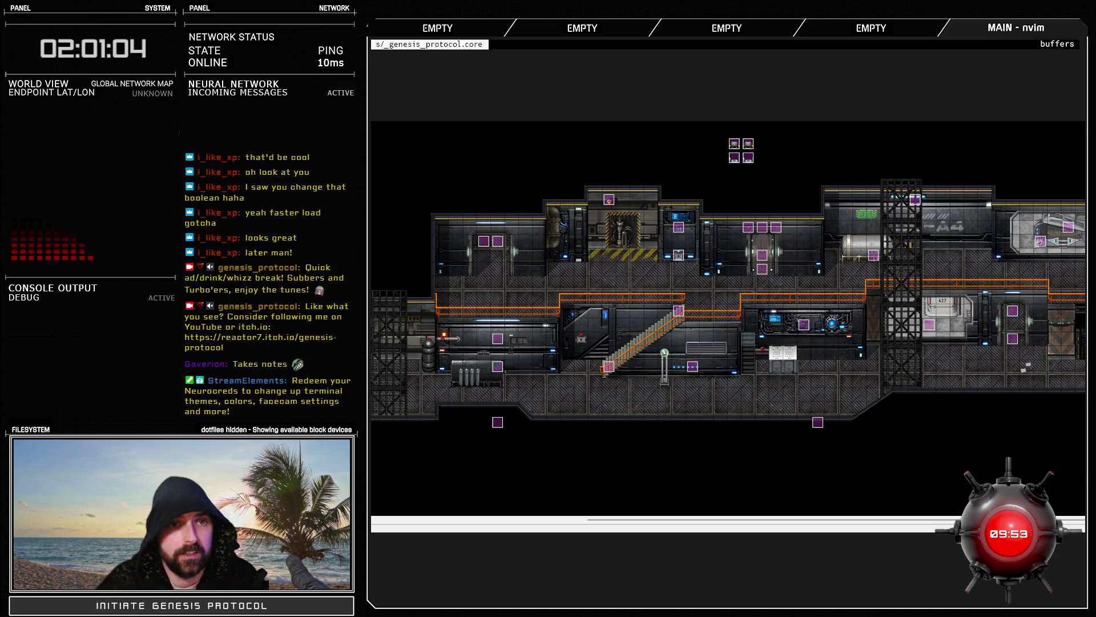
# Delete the Rotopod completion item from line 21 of the demo priorities.
pyautogui.hotkey('alt', 'F4')
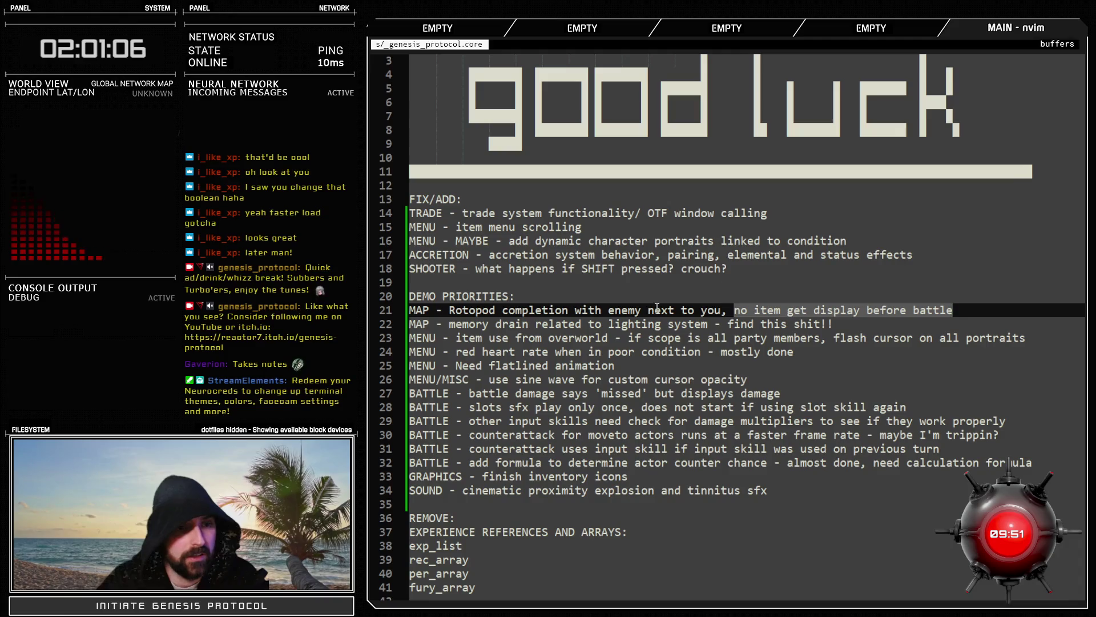
pyautogui.click(464, 311)
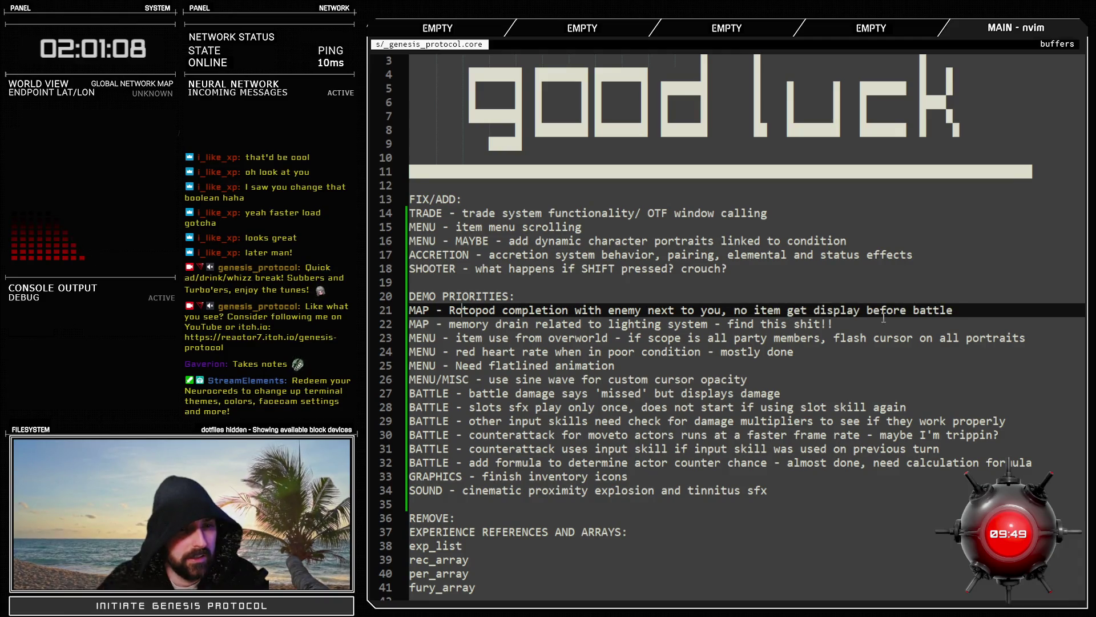
pyautogui.moveTo(956, 311)
pyautogui.mouseDown()
pyautogui.moveTo(395, 322)
pyautogui.moveTo(423, 315)
pyautogui.mouseUp()
pyautogui.press('d')
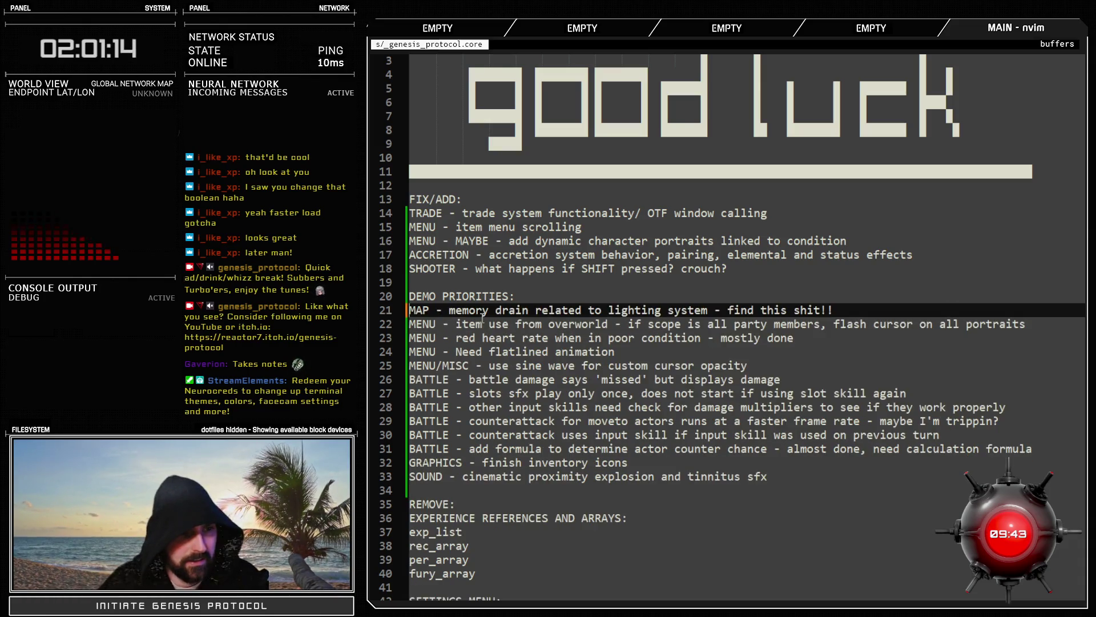
pyautogui.press('k')
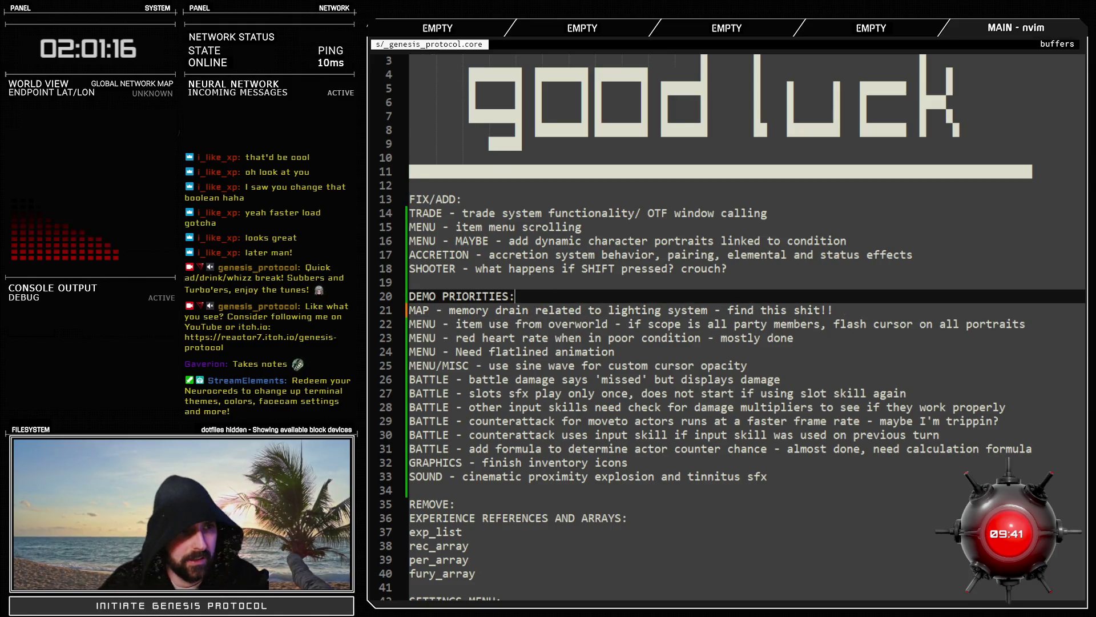
# Add a line below the memory drain item: 'MAP - hold enemy opacity while death animation plays'.
pyautogui.press('j')
pyautogui.press('o')
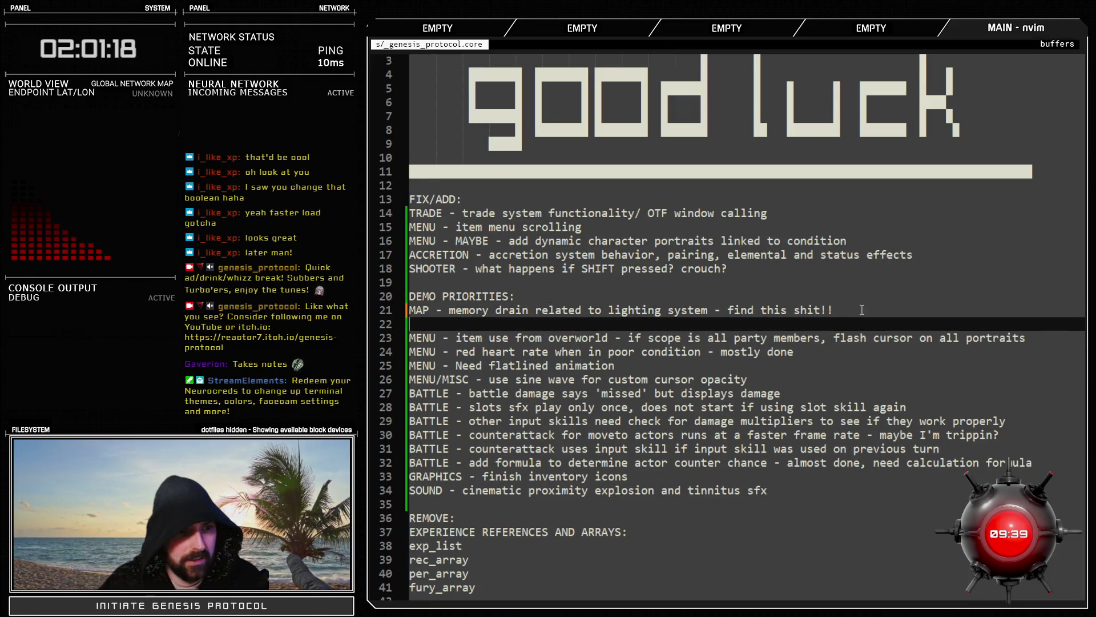
pyautogui.write('MAP')
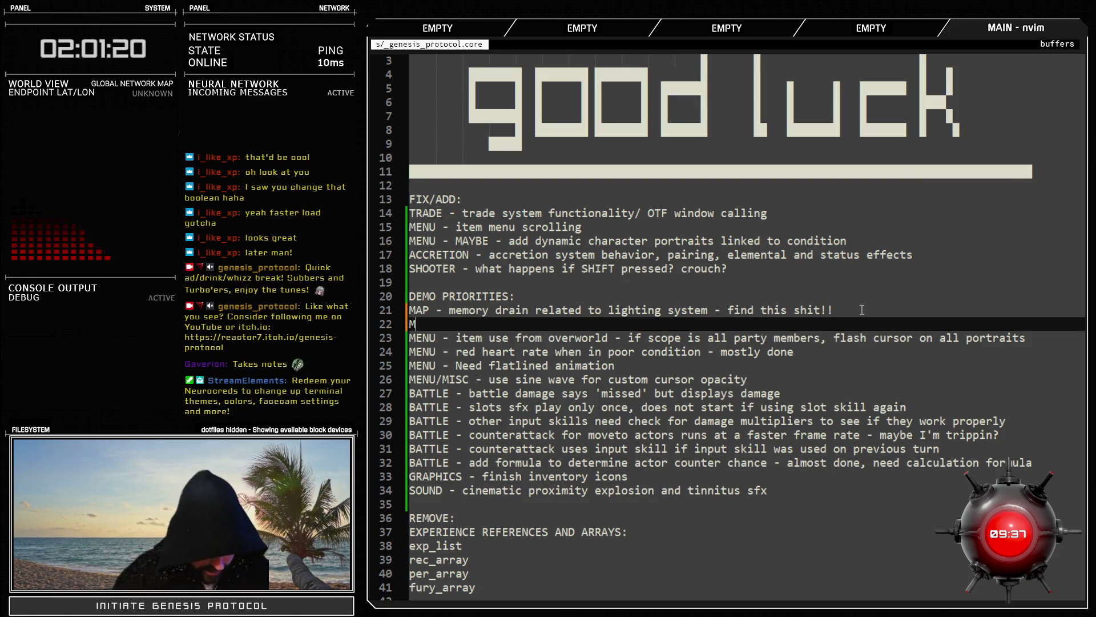
pyautogui.write(' -')
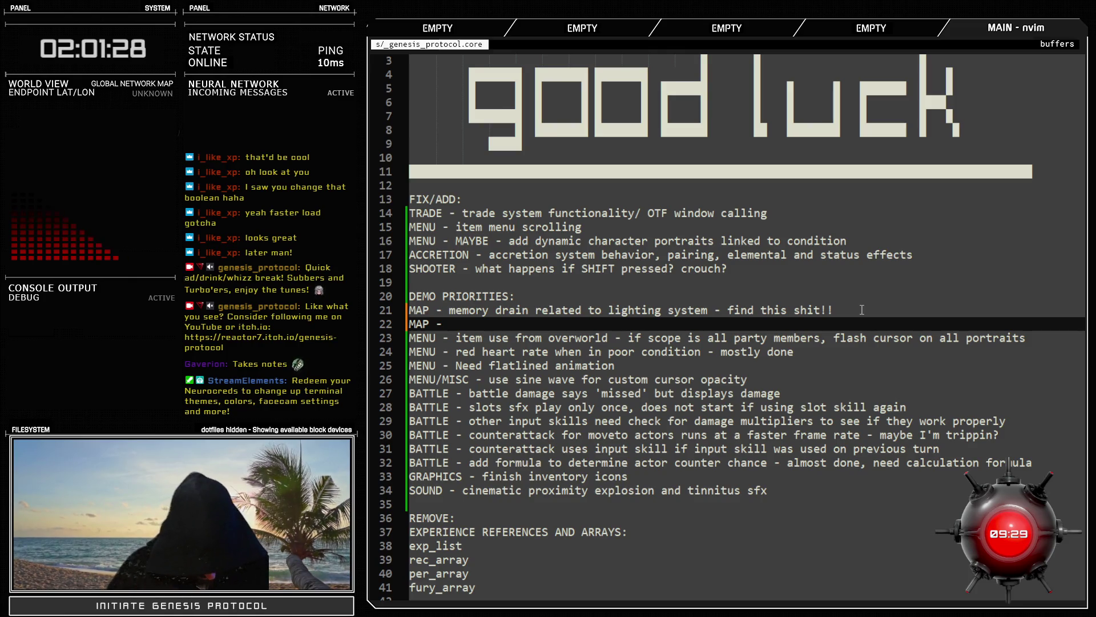
pyautogui.write('d enemy opacity ')
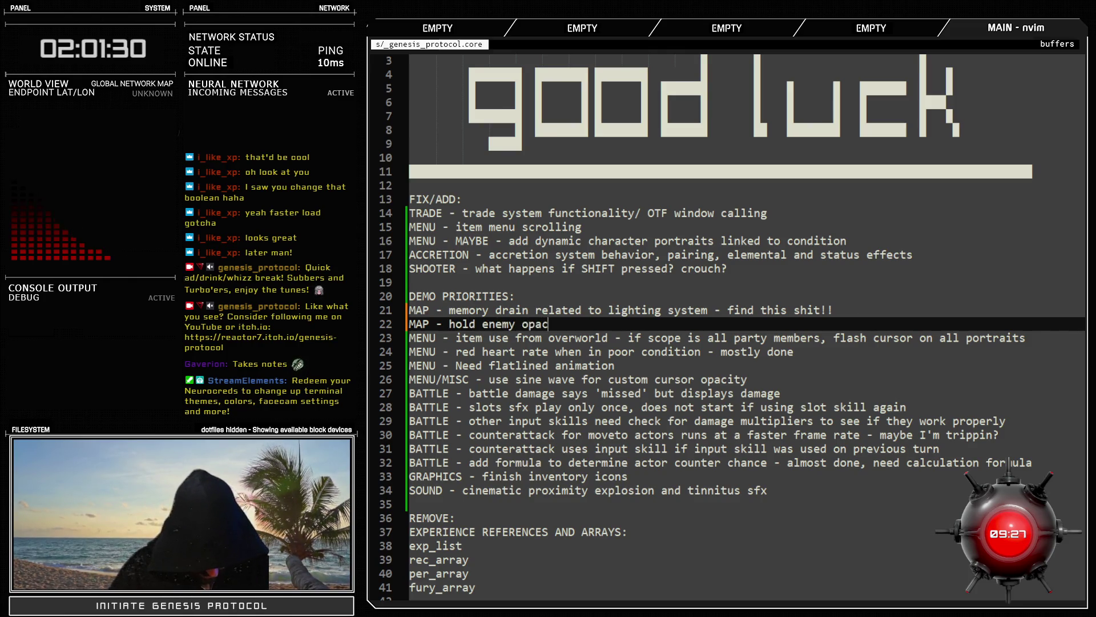
pyautogui.write('befo')
pyautogui.press('BackSpace')
pyautogui.press('BackSpace')
pyautogui.press('BackSpace')
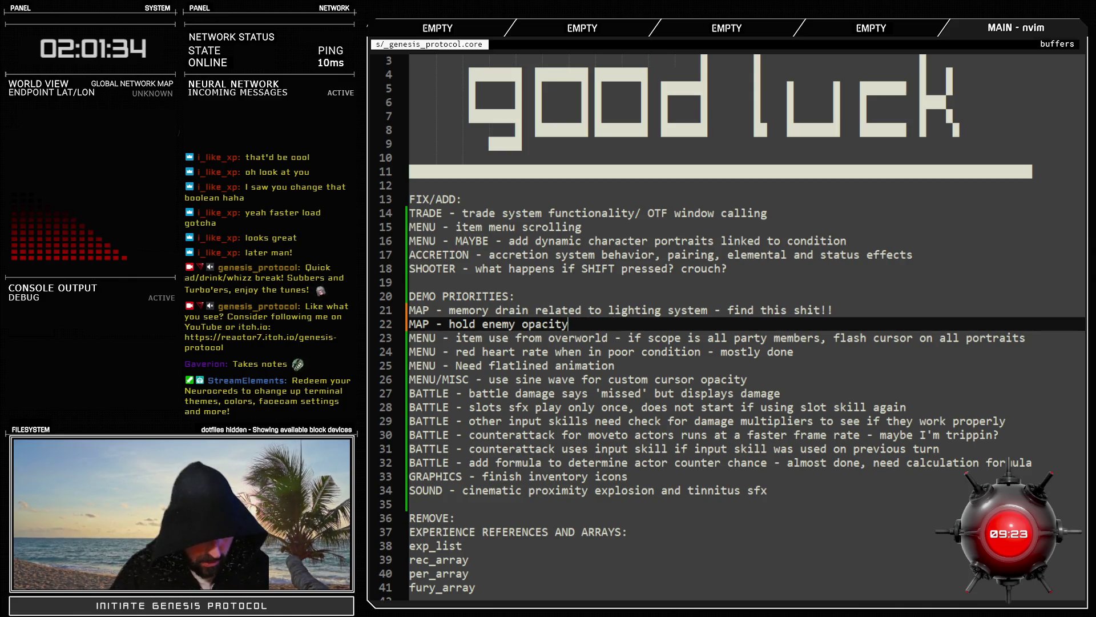
pyautogui.press('BackSpace')
pyautogui.press('BackSpace')
pyautogui.press('BackSpace')
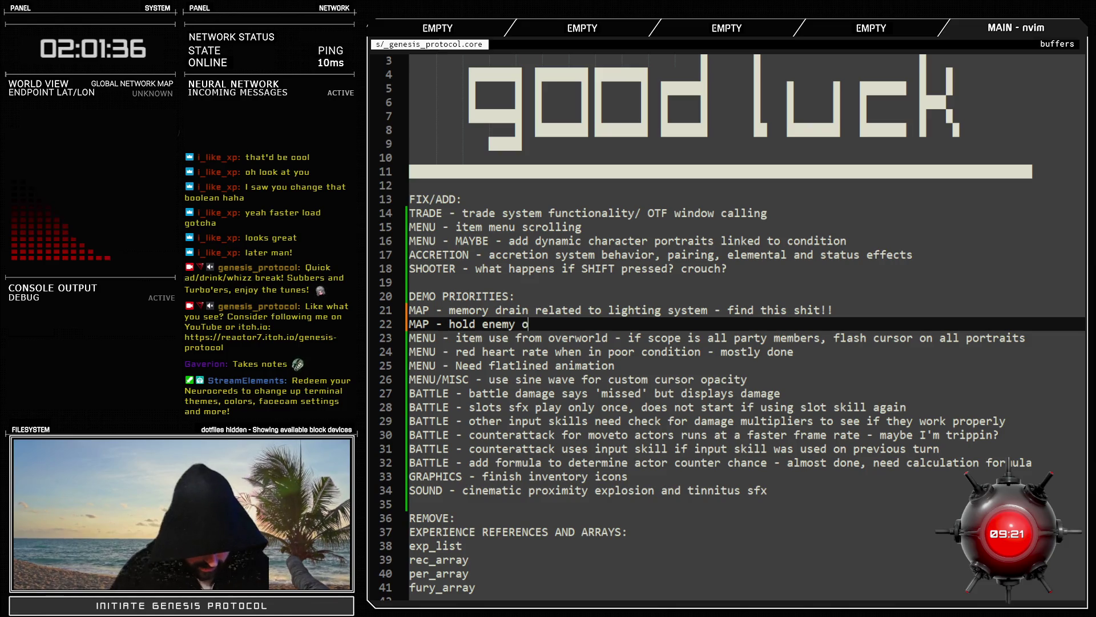
pyautogui.write('pacity while d')
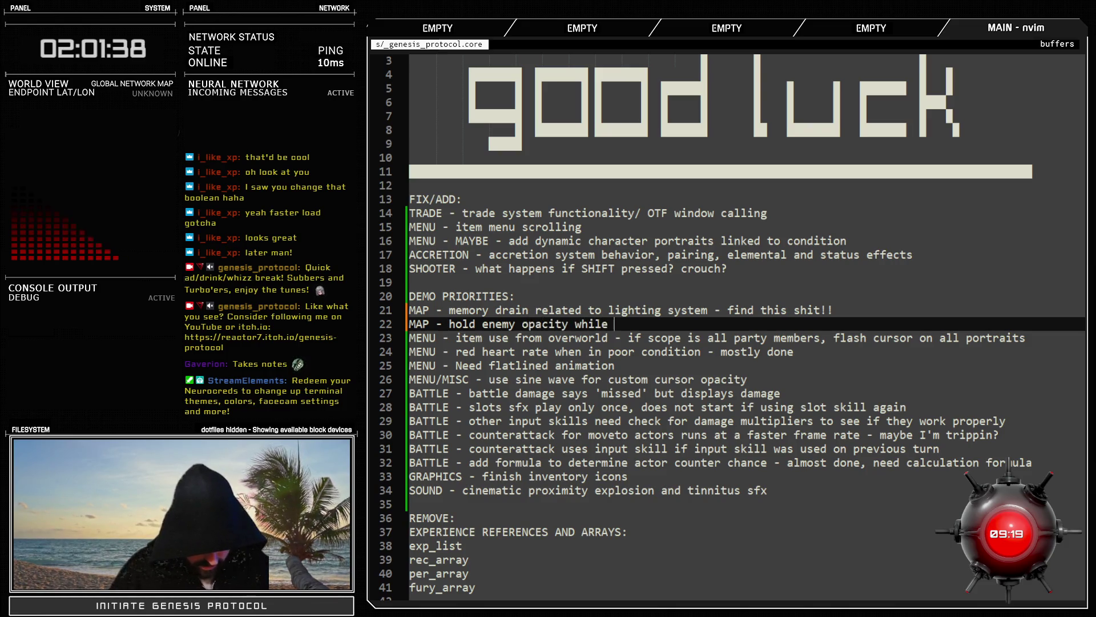
pyautogui.write('eath animation p')
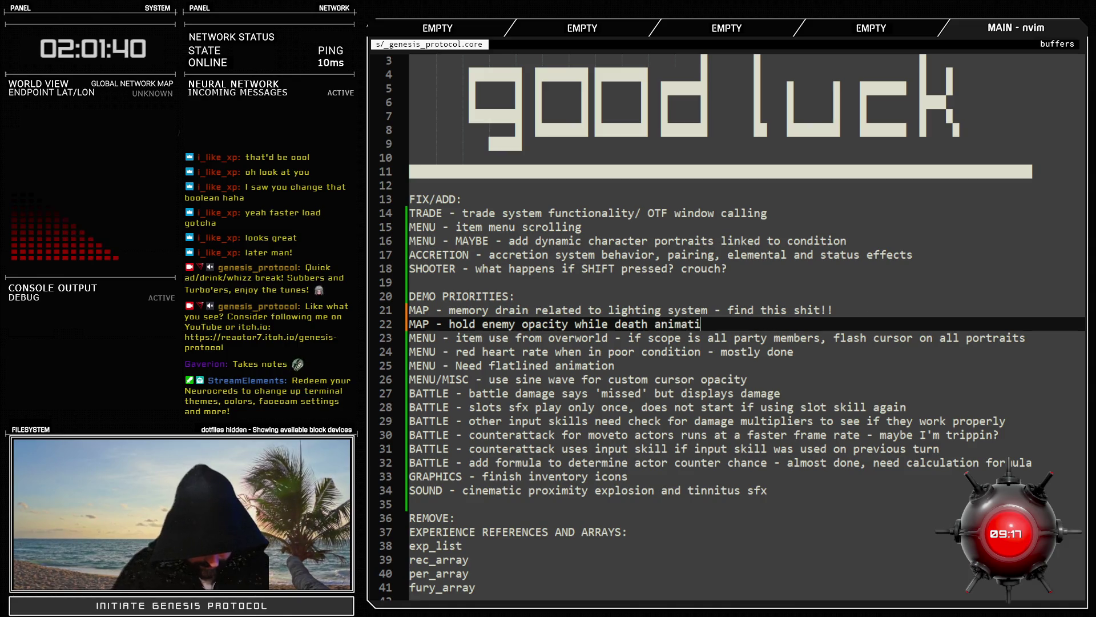
pyautogui.write('lay')
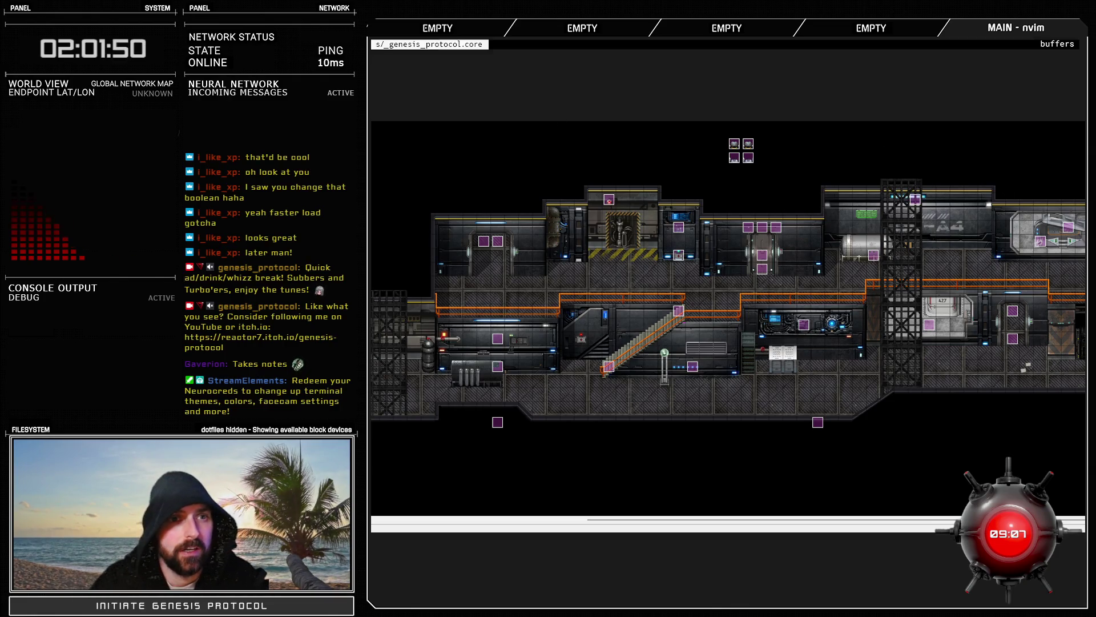
# Close the playtest and open Game_OSE at its update_waiting, update_despawning and update methods.
pyautogui.hotkey('alt', 'F4')
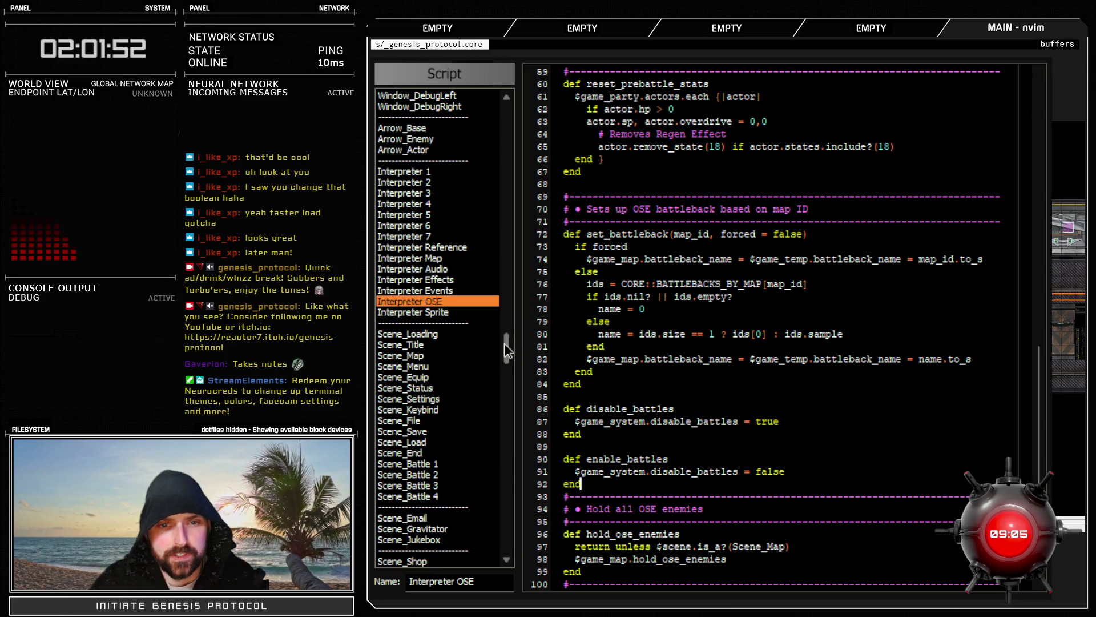
pyautogui.scroll(-3, 621, 369)
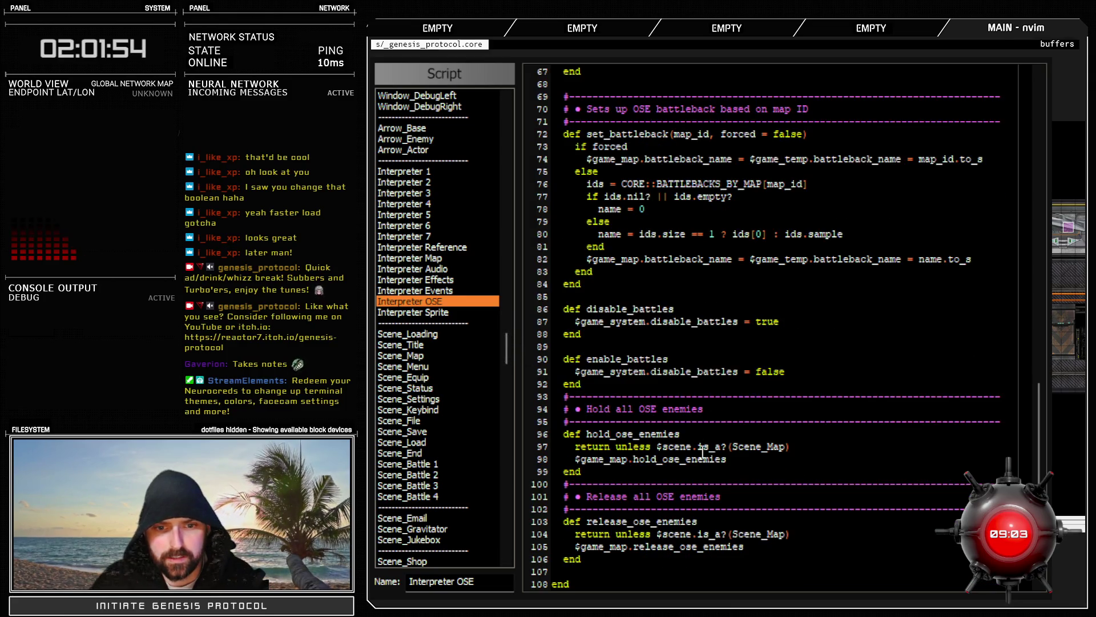
pyautogui.scroll(10, 701, 461)
pyautogui.scroll(12, 701, 460)
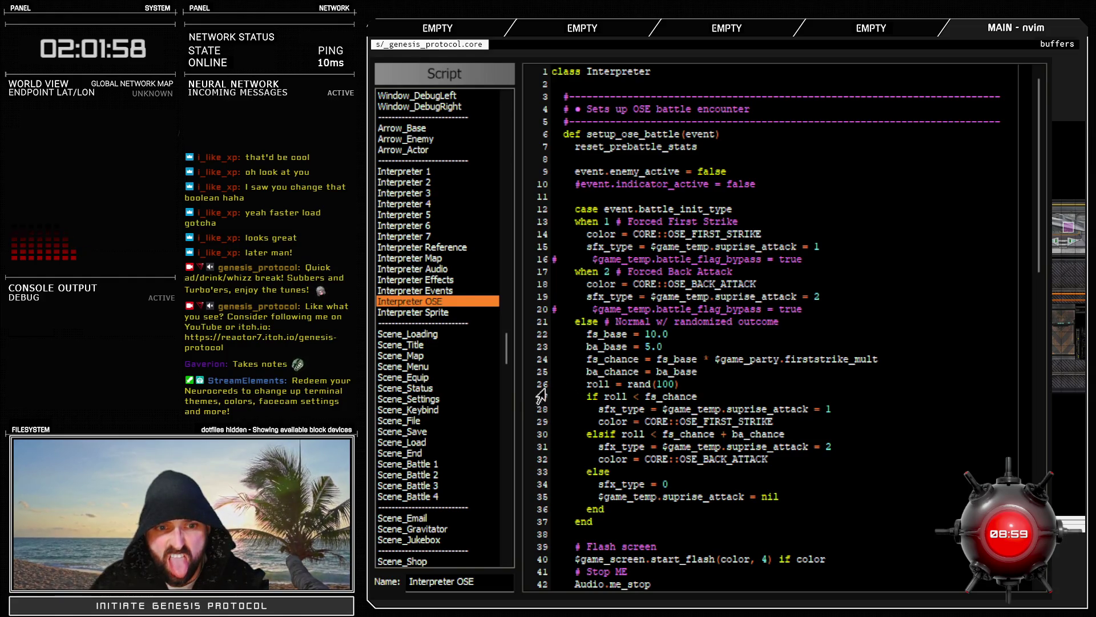
pyautogui.moveTo(507, 345)
pyautogui.mouseDown()
pyautogui.moveTo(516, 272)
pyautogui.moveTo(523, 343)
pyautogui.moveTo(515, 207)
pyautogui.mouseUp()
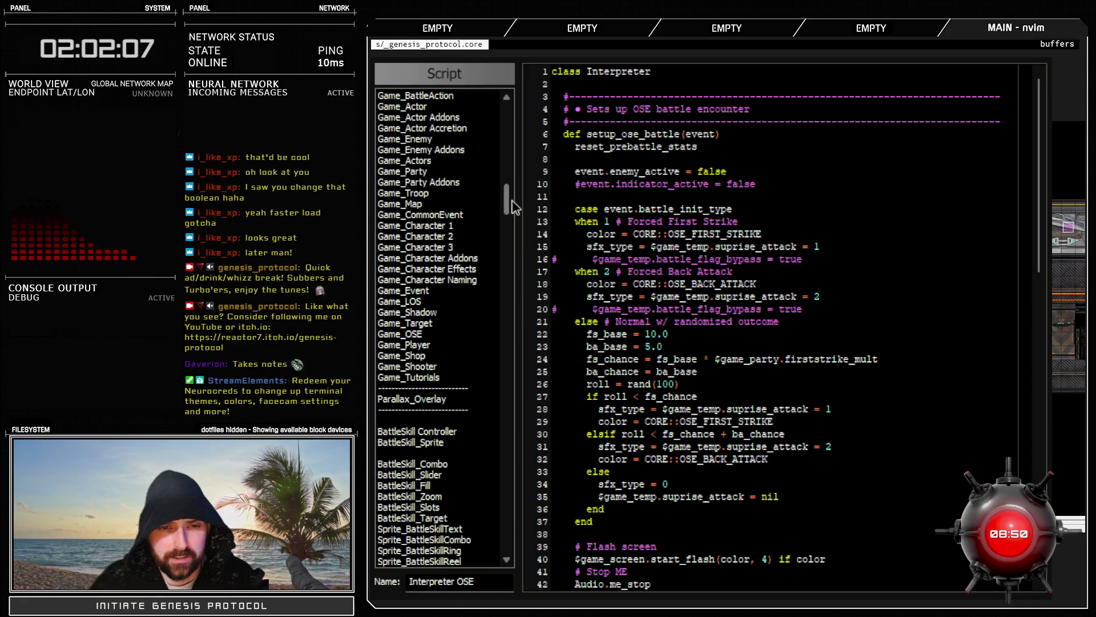
pyautogui.click(428, 333)
pyautogui.scroll(-15, 738, 506)
pyautogui.scroll(-20, 737, 506)
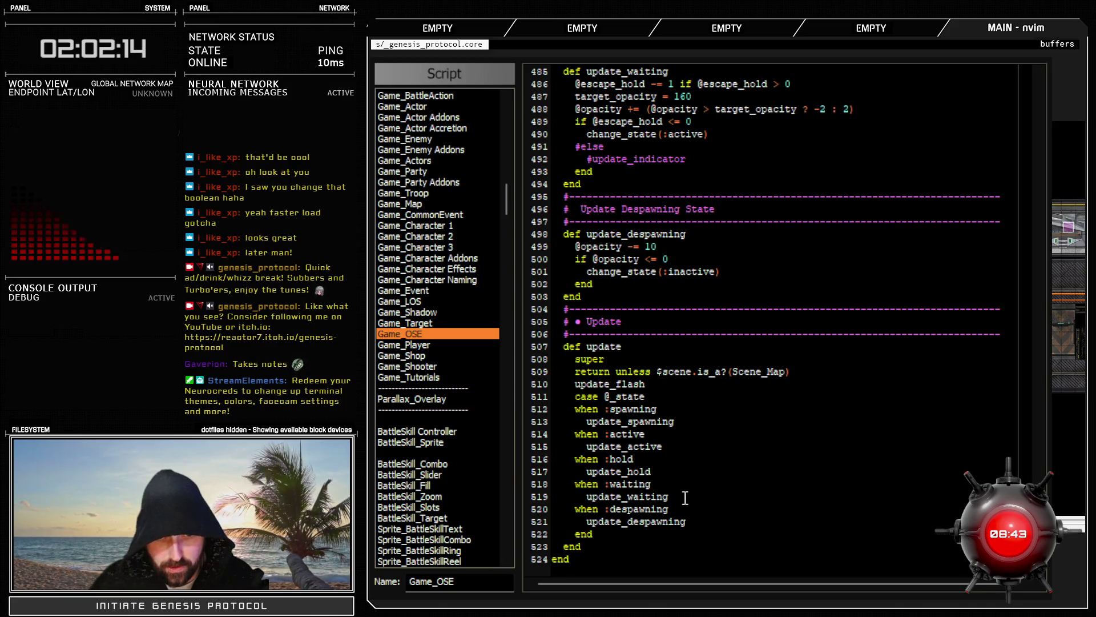
# Add a 'when ::dying' case calling update_dying, plus an empty def update_dying method.
pyautogui.press('o')
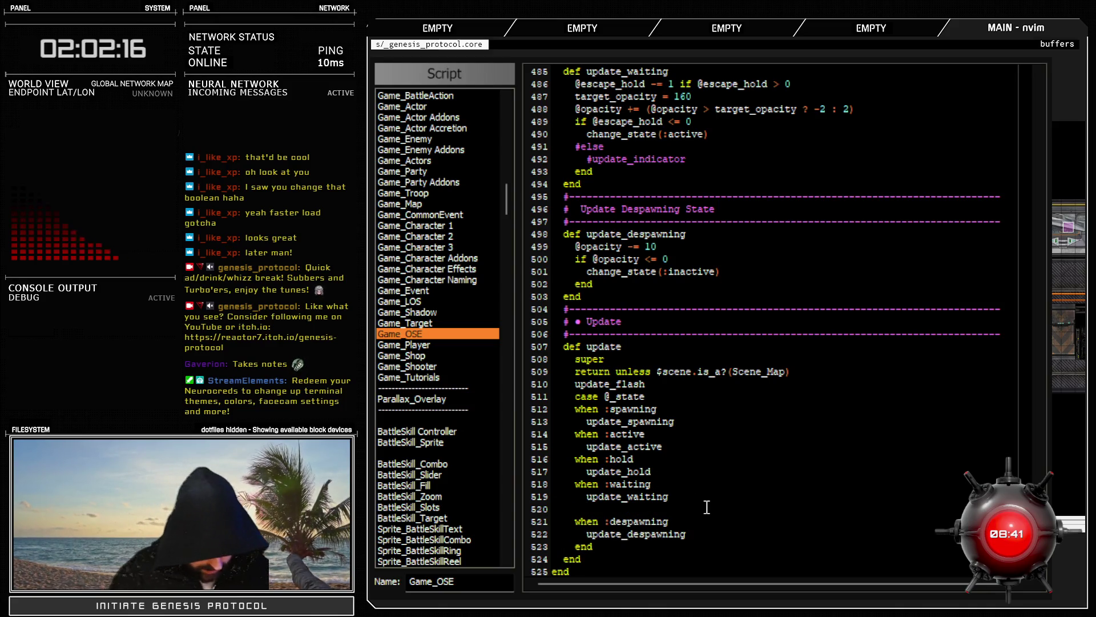
pyautogui.write('when :')
pyautogui.write(':dying')
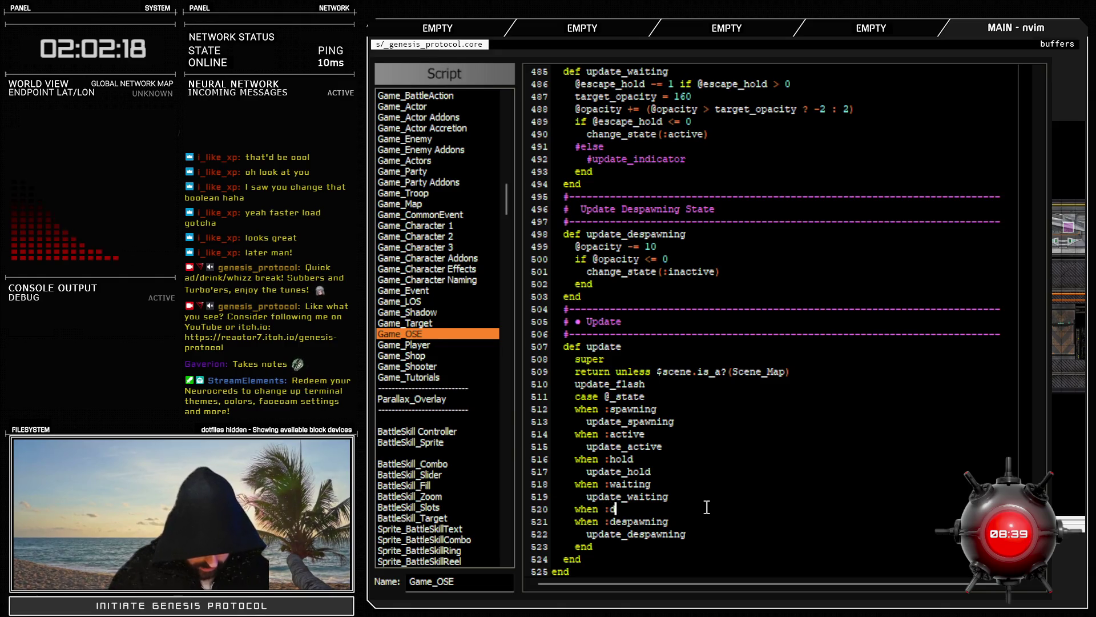
pyautogui.press('Return')
pyautogui.write('update_')
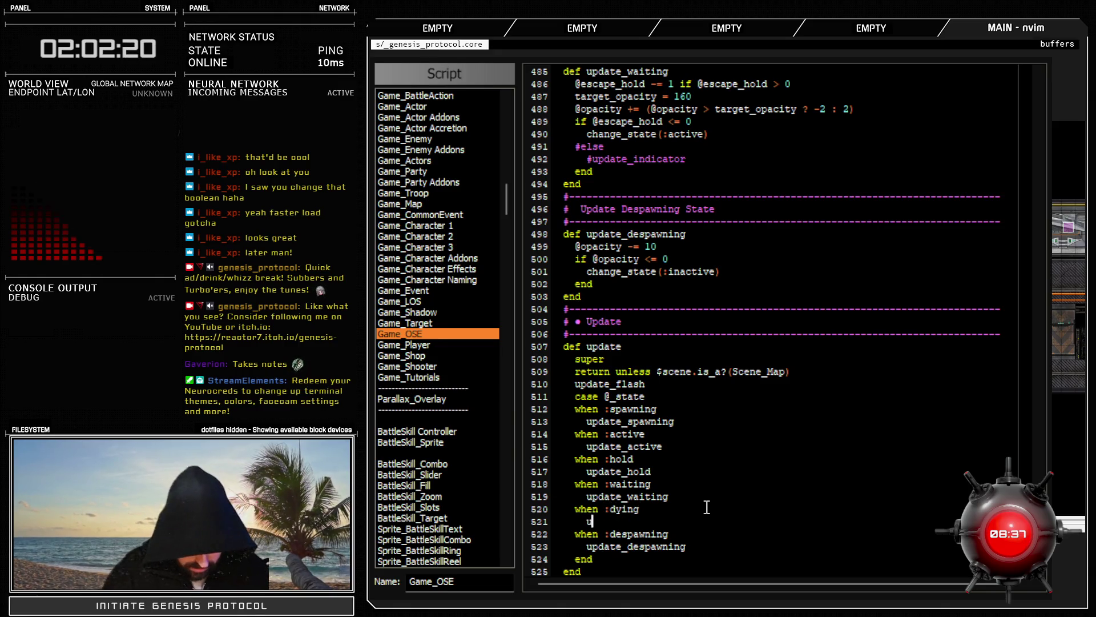
pyautogui.write('dying')
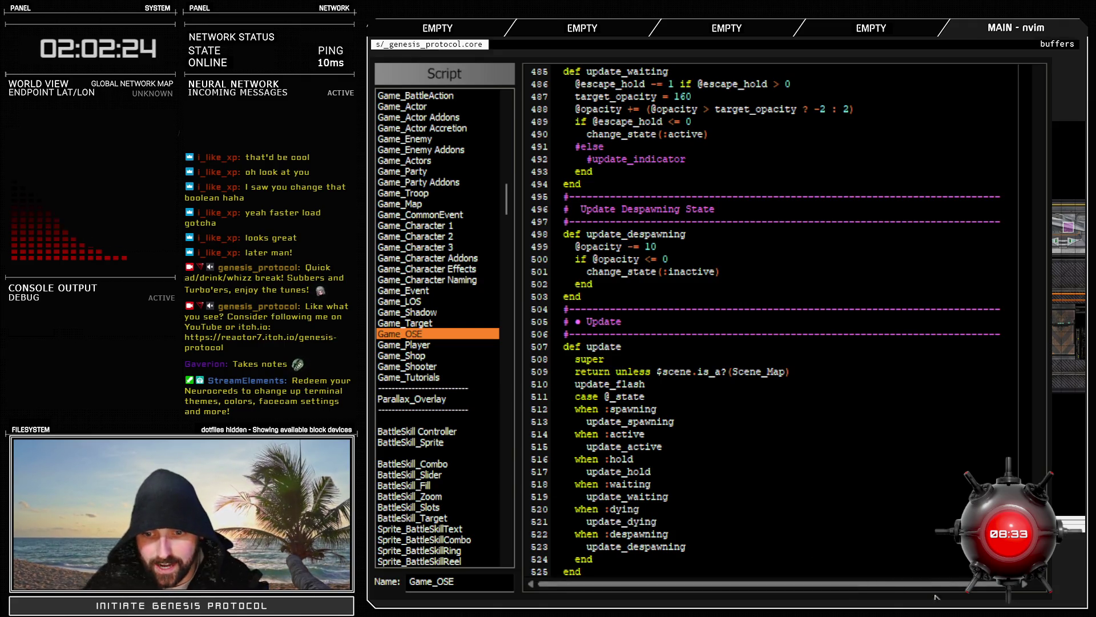
pyautogui.click(600, 182)
pyautogui.press('Return')
pyautogui.press('Return')
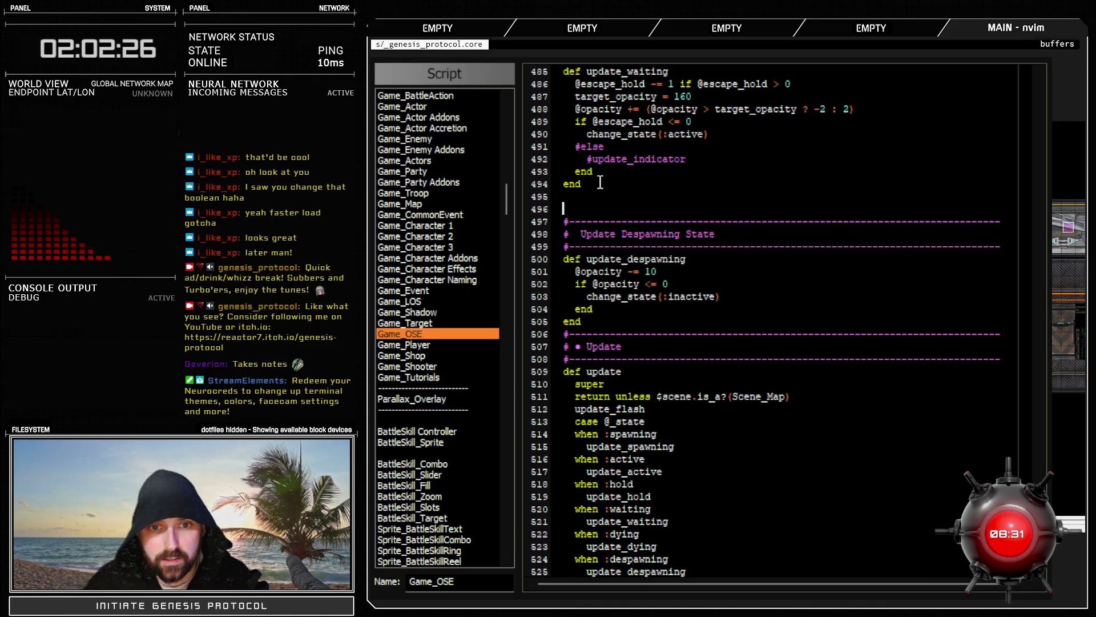
pyautogui.write('def update_d')
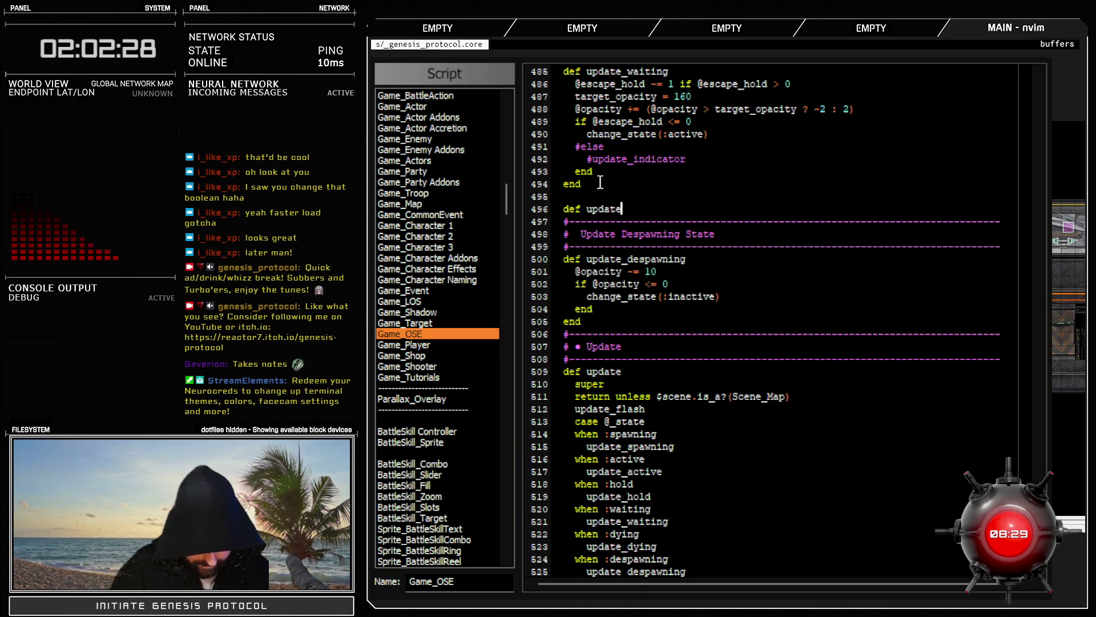
pyautogui.write('ying')
pyautogui.press('Return')
pyautogui.write('end')
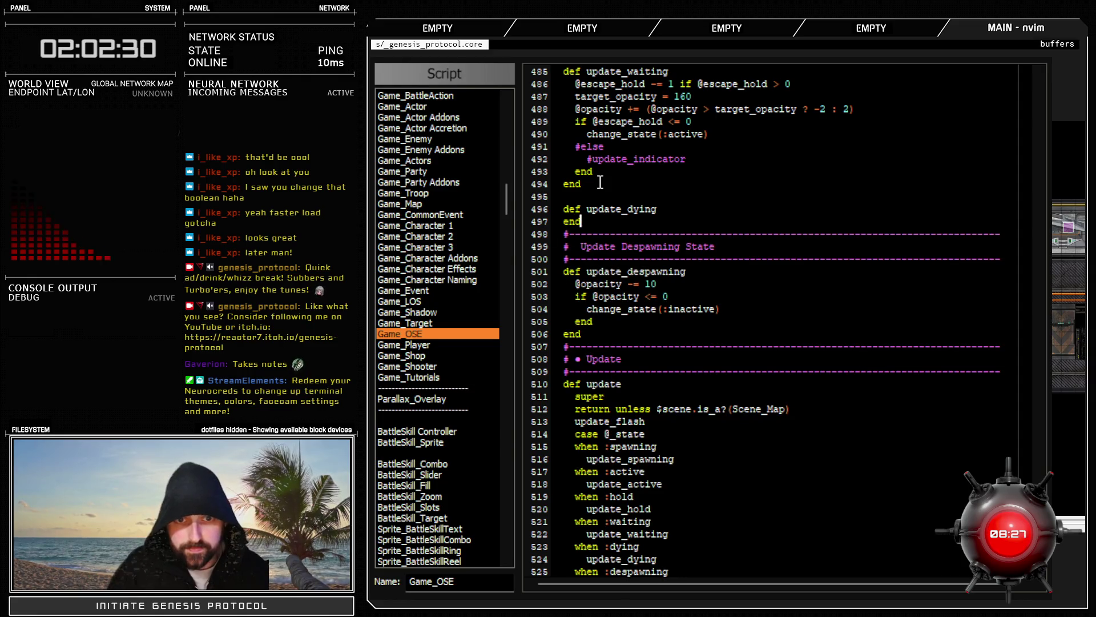
# Head update_dying with an 'Update Dying State/ Death Animation' comment and open its body.
pyautogui.moveTo(534, 235); pyautogui.dragTo(536, 261)
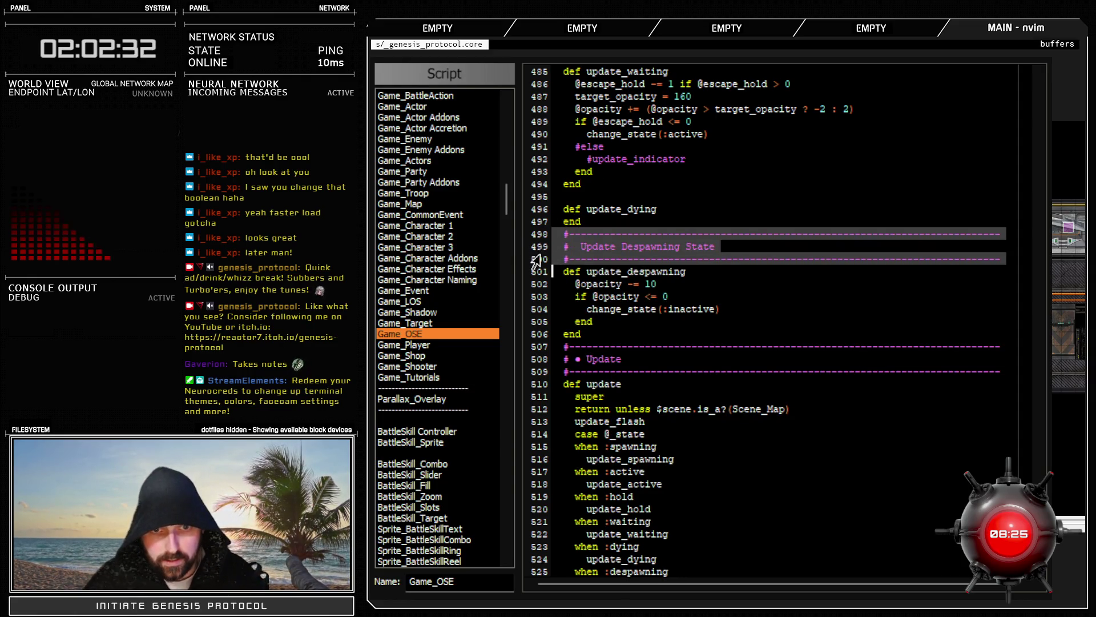
pyautogui.press('y')
pyautogui.click(532, 199)
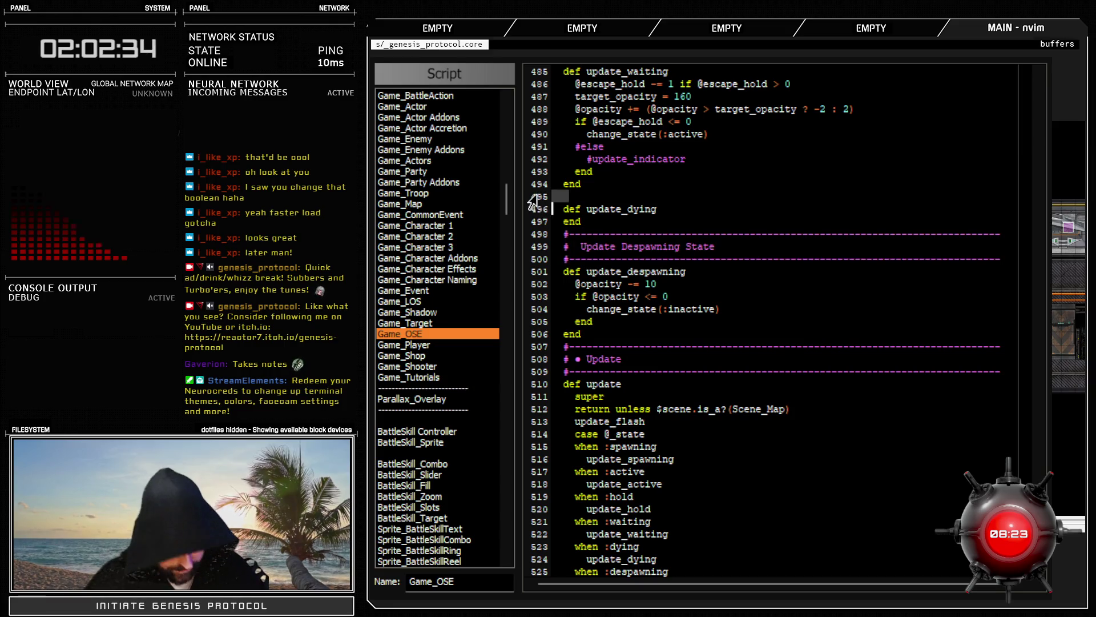
pyautogui.press('p')
pyautogui.doubleClick(630, 210)
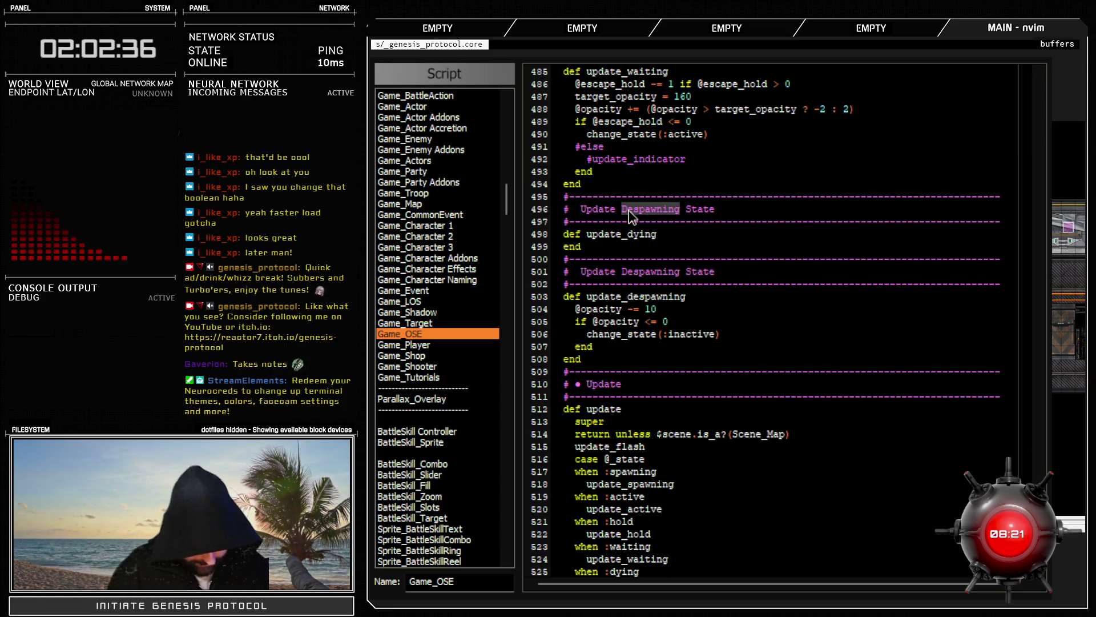
pyautogui.write('Dying/')
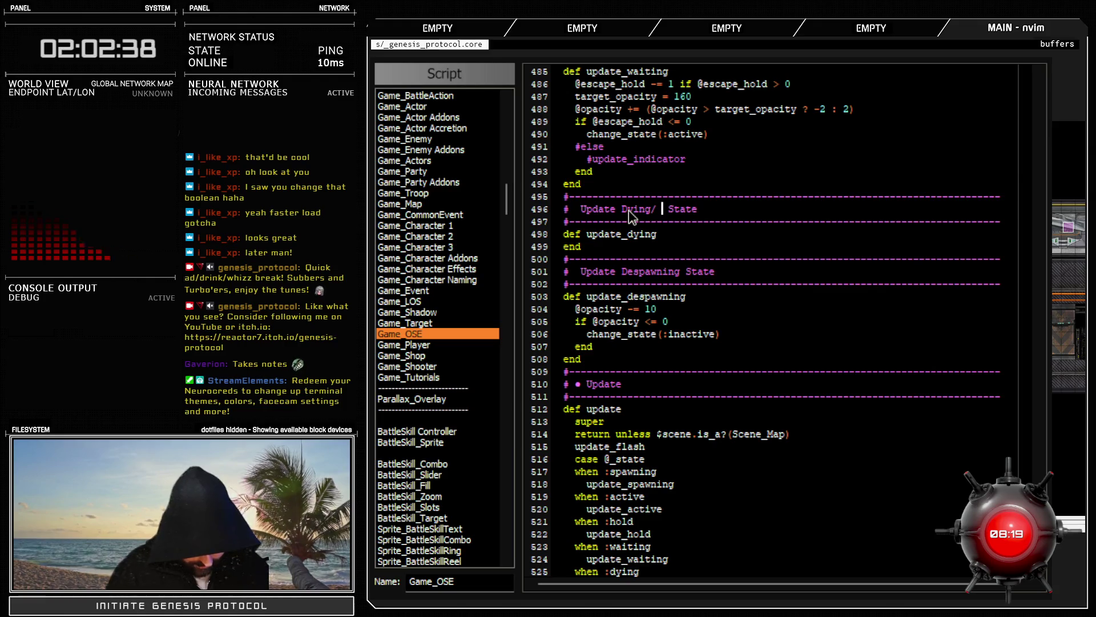
pyautogui.write(' Death Animatyion')
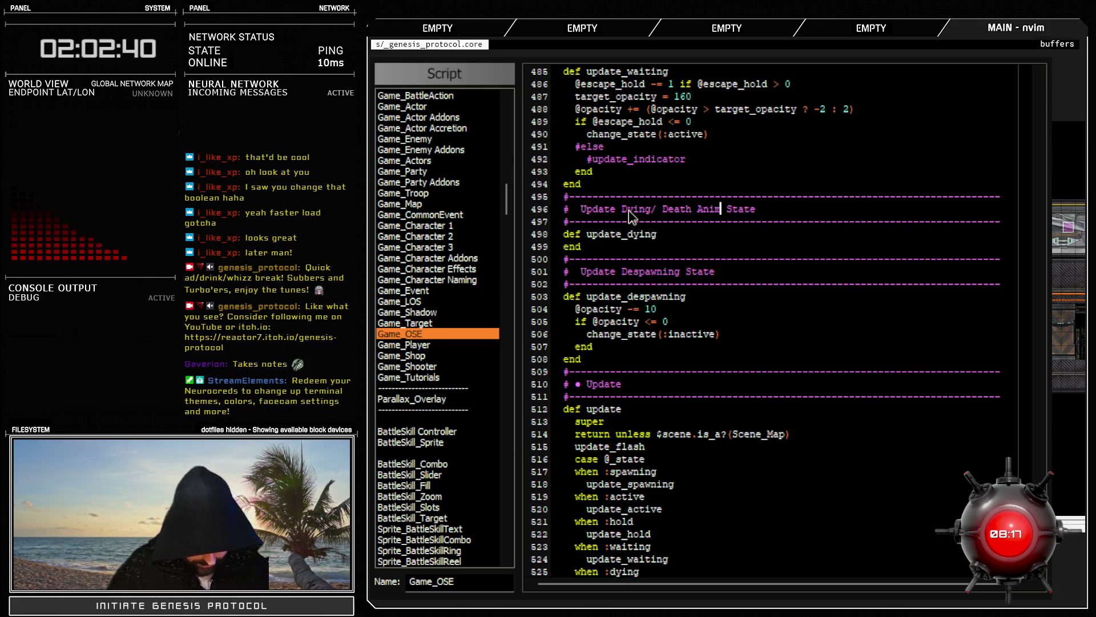
pyautogui.press('BackSpace')
pyautogui.press('BackSpace')
pyautogui.press('BackSpace')
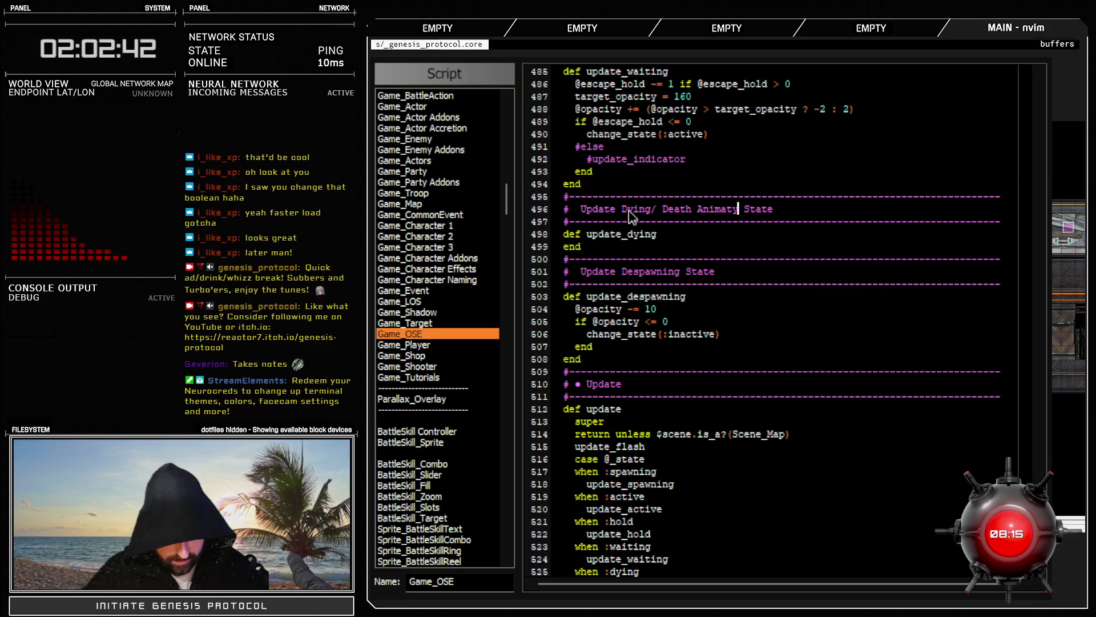
pyautogui.write('ion')
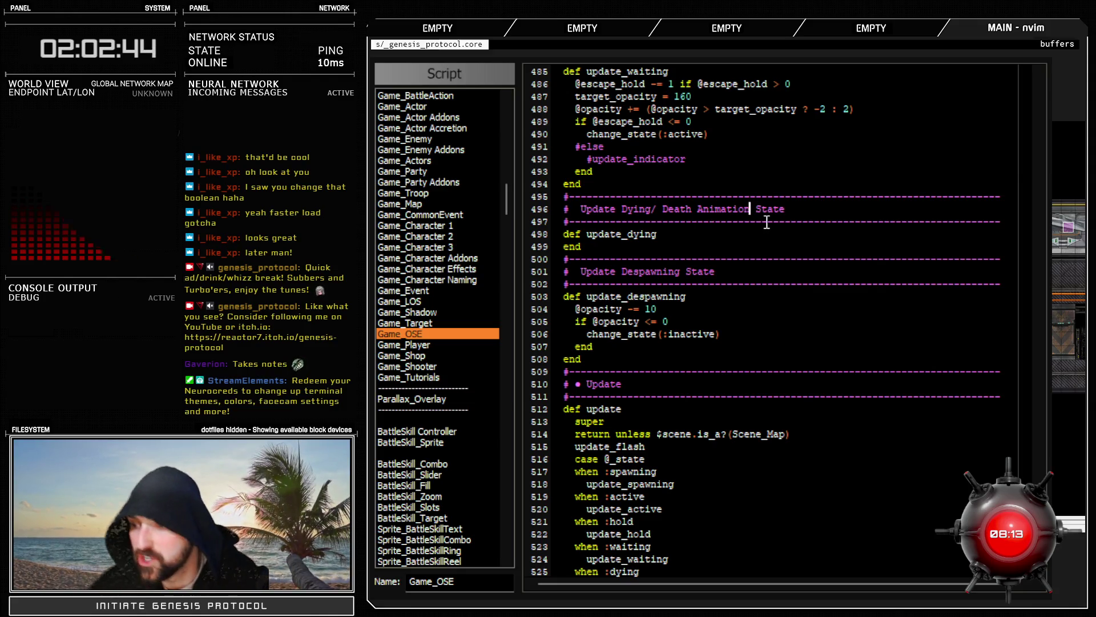
pyautogui.doubleClick(775, 212)
pyautogui.write('d')
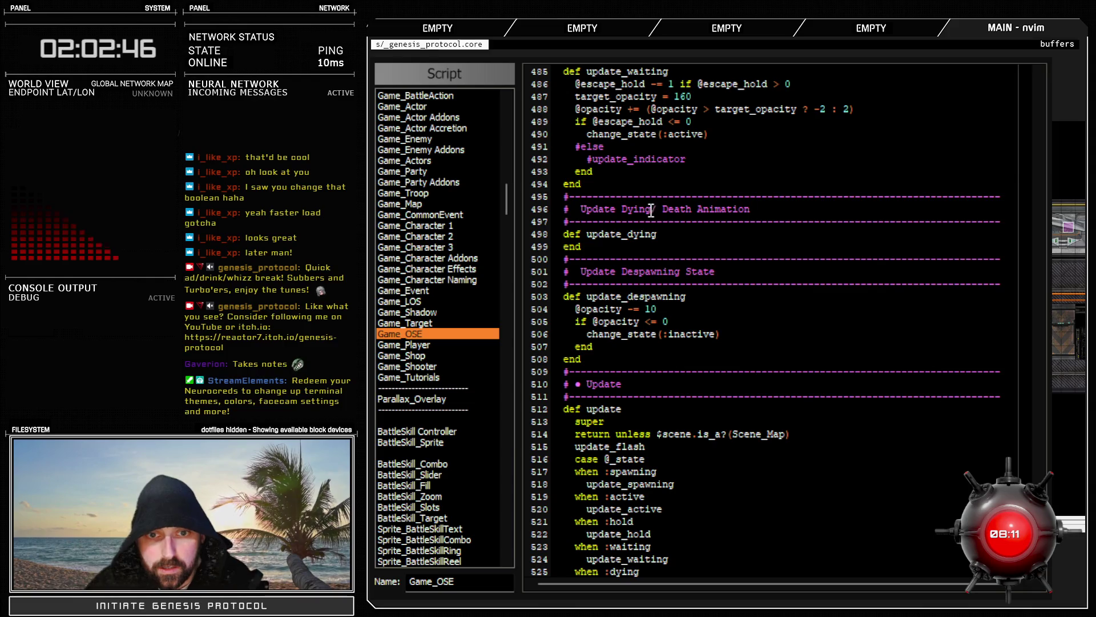
pyautogui.write(' State')
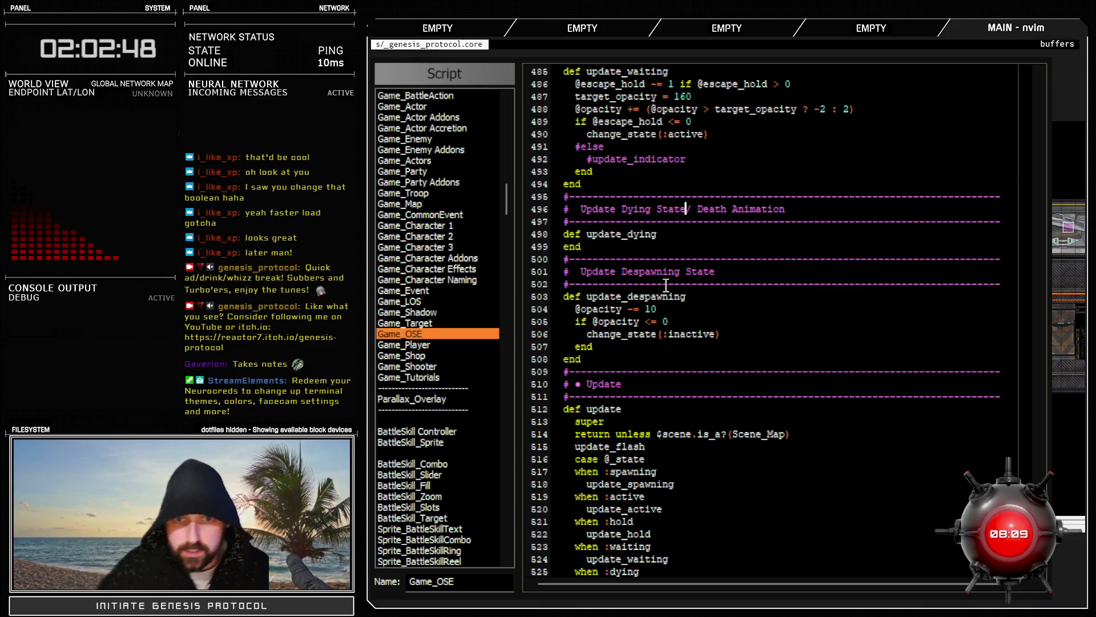
pyautogui.click(697, 235)
pyautogui.press('Return')
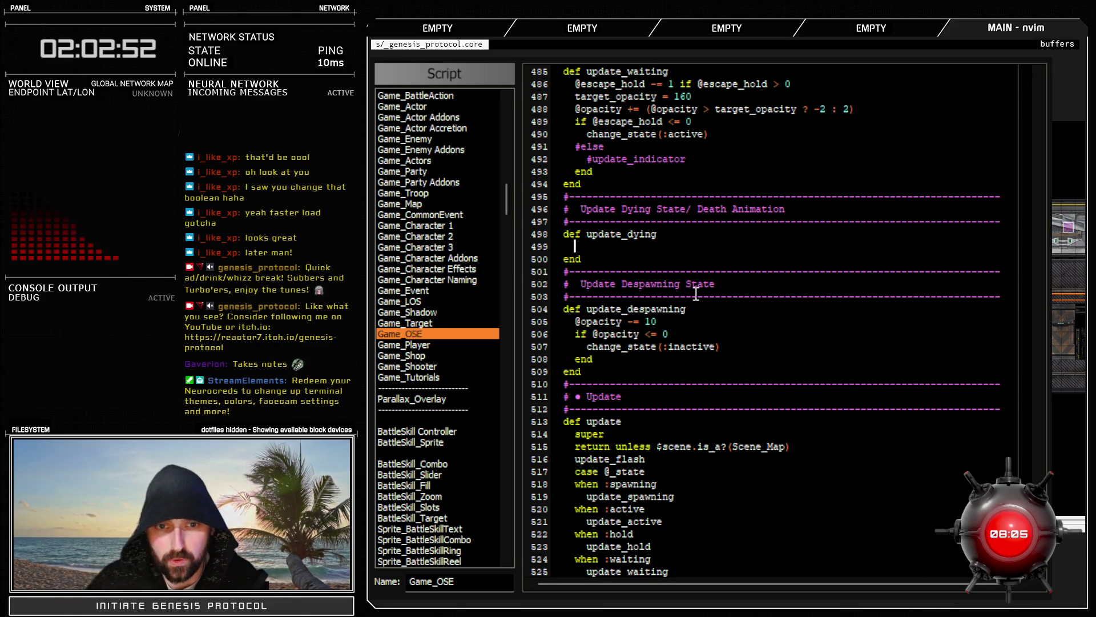
pyautogui.scroll(10, 644, 398)
pyautogui.scroll(2, 644, 398)
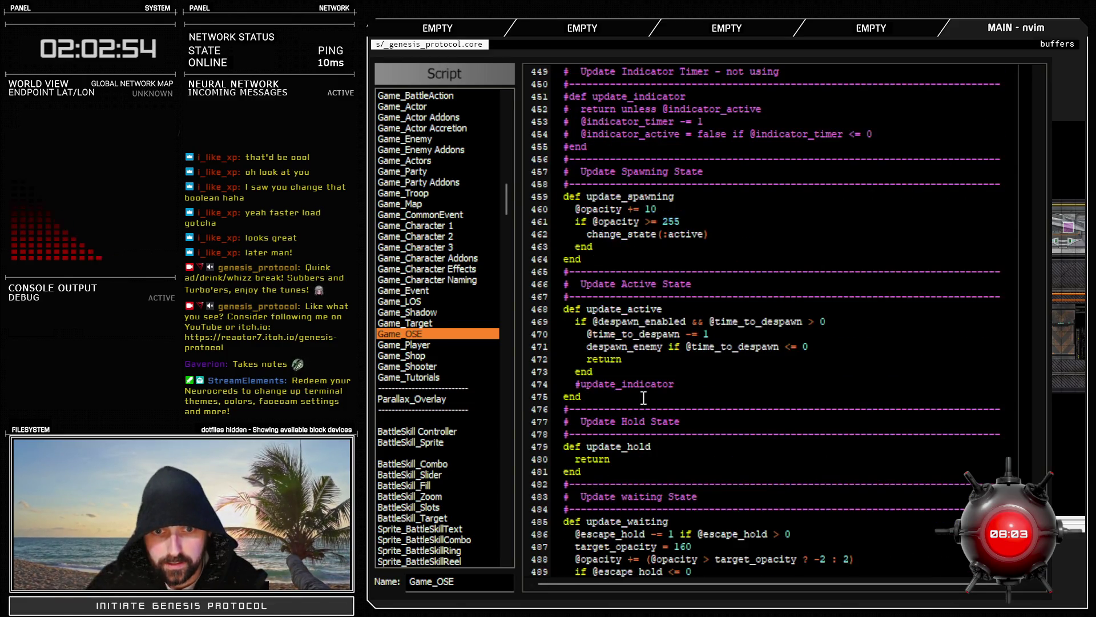
pyautogui.scroll(16, 697, 457)
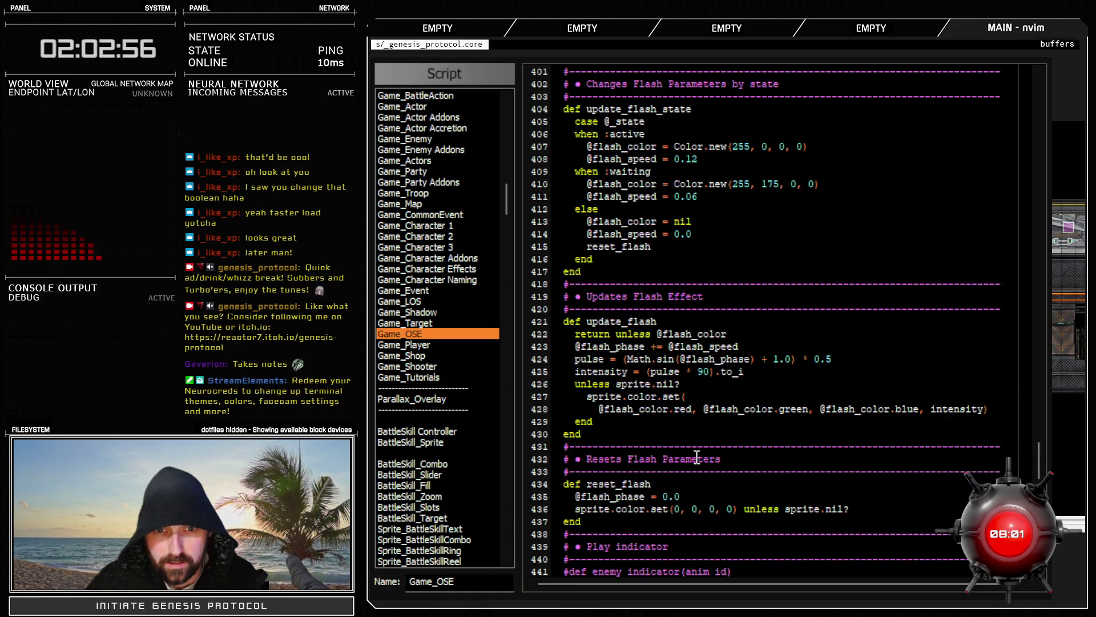
pyautogui.scroll(16, 696, 457)
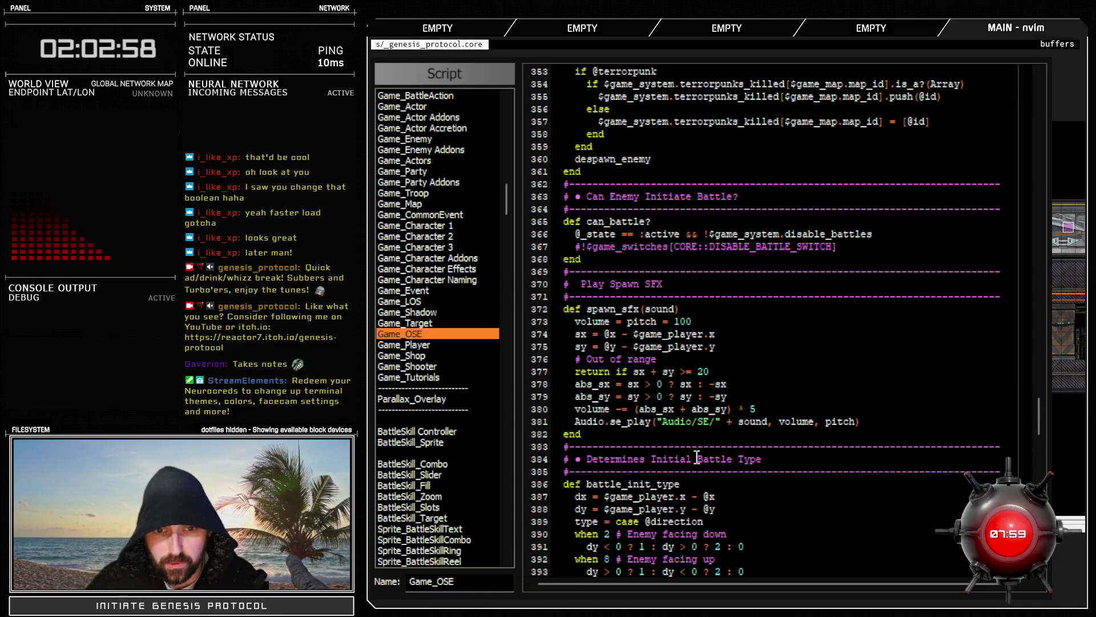
pyautogui.scroll(6, 696, 456)
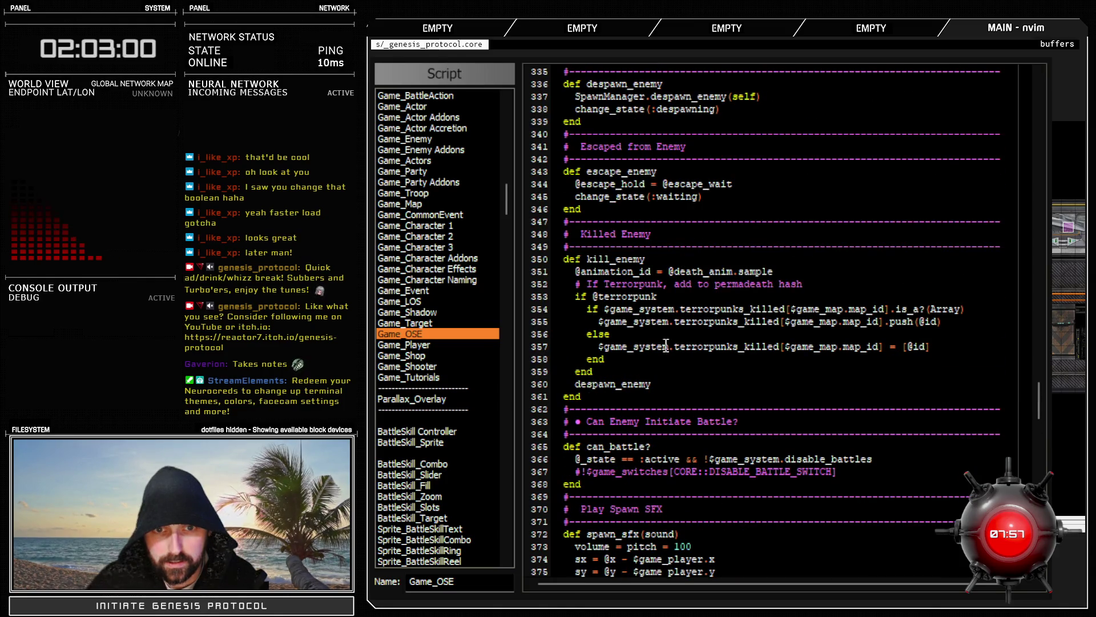
pyautogui.scroll(6, 693, 422)
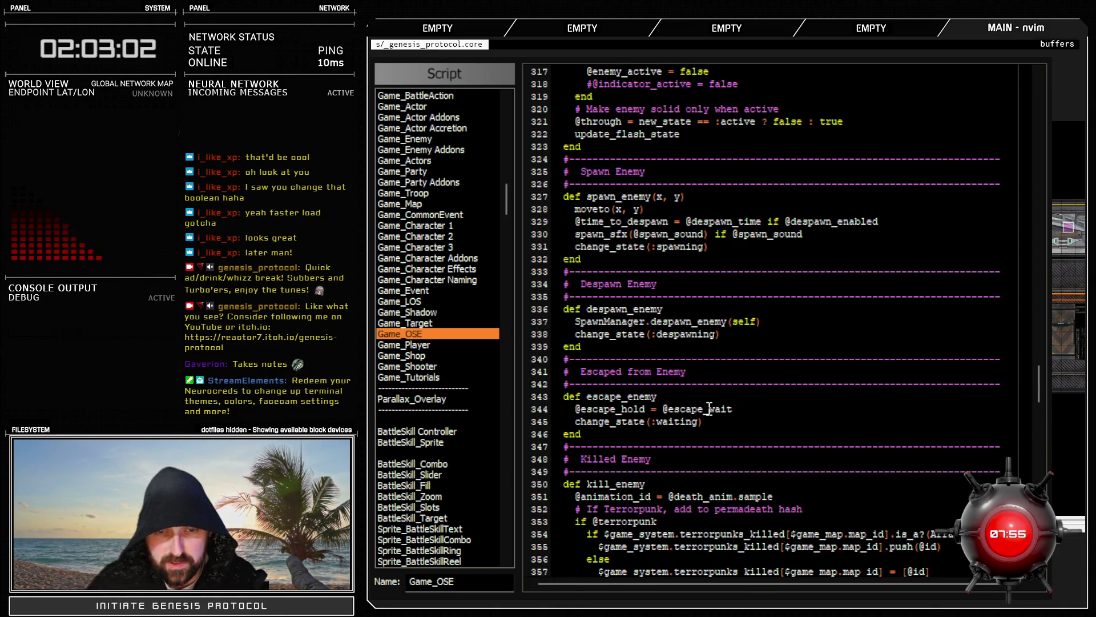
pyautogui.scroll(12, 693, 408)
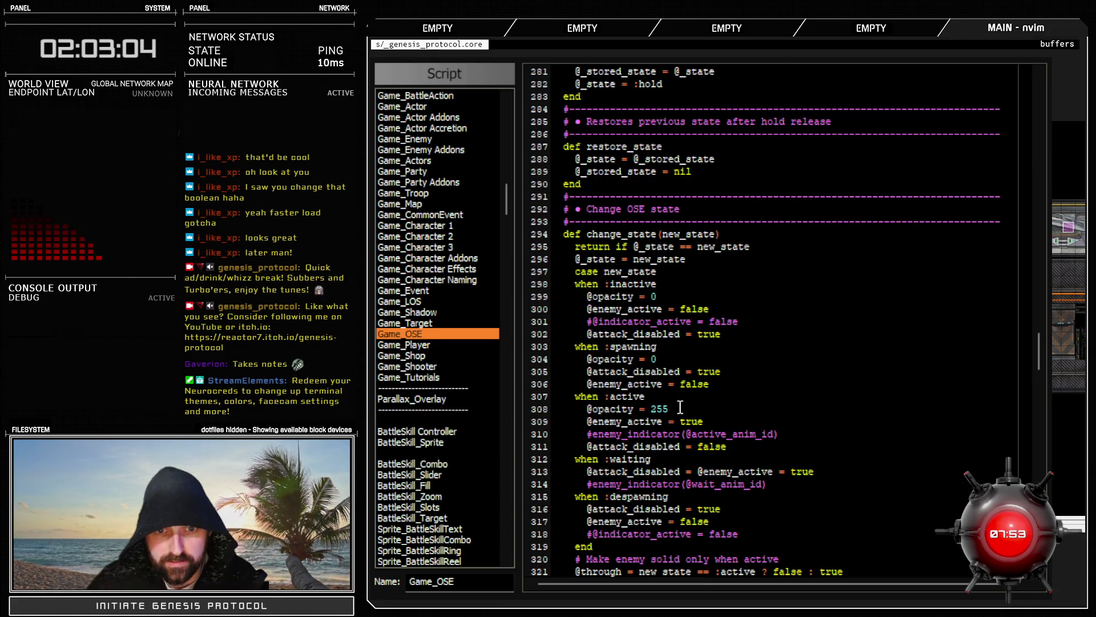
pyautogui.scroll(6, 784, 372)
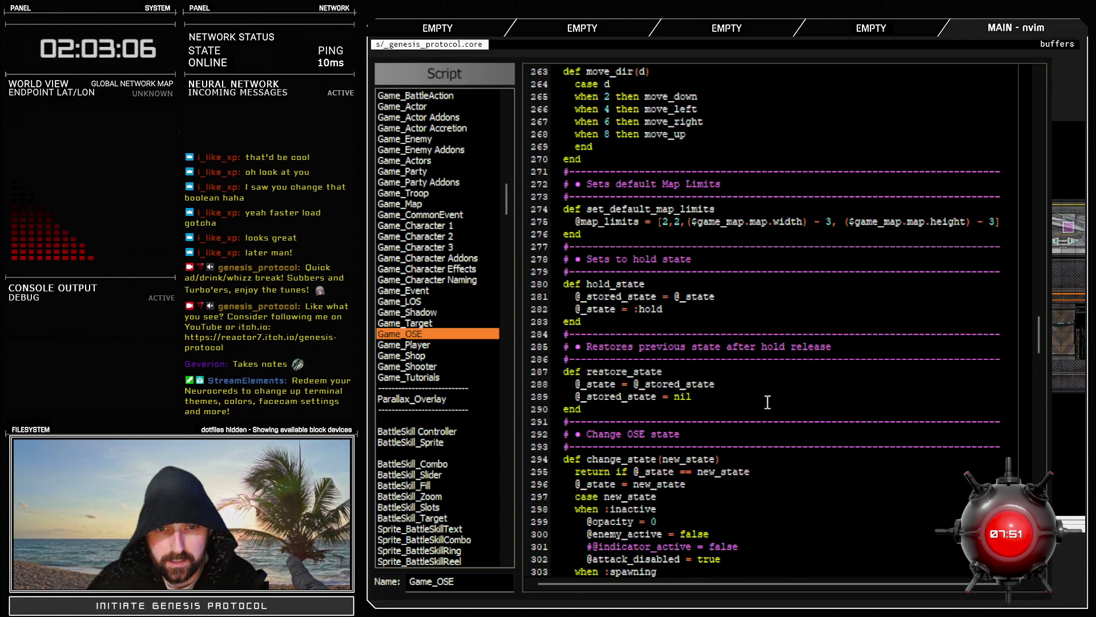
pyautogui.click(713, 308)
pyautogui.scroll(6, 725, 408)
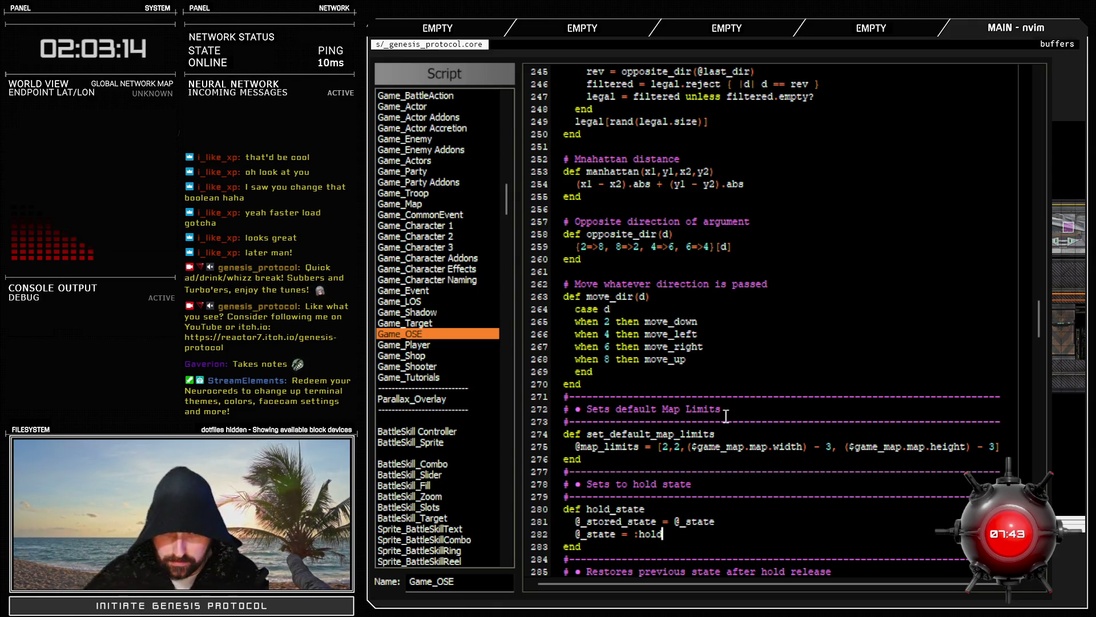
pyautogui.scroll(20, 722, 406)
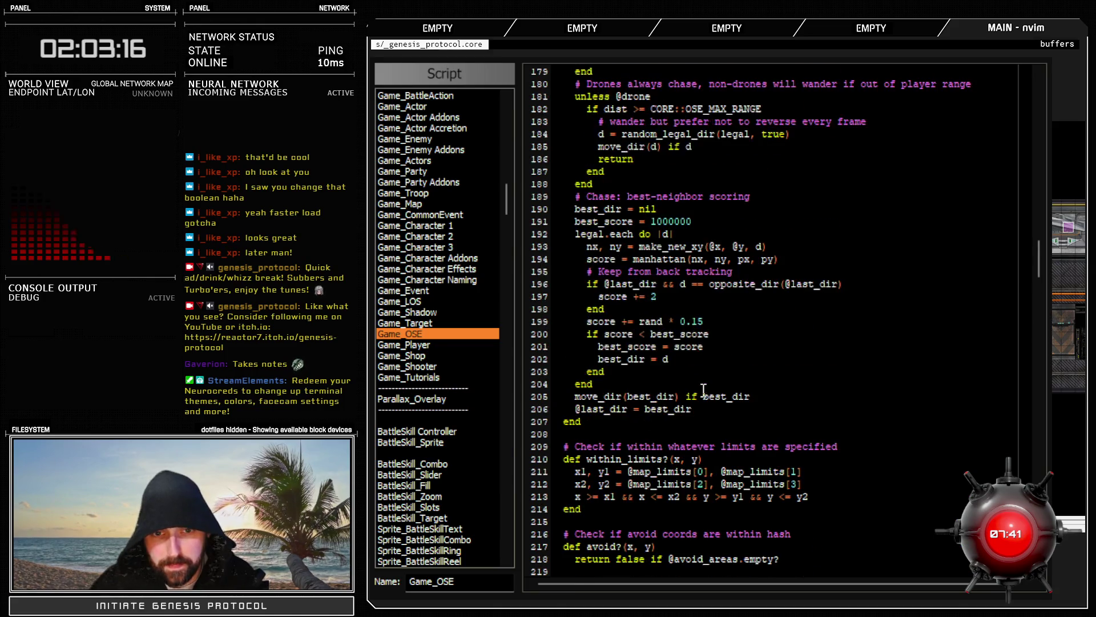
pyautogui.scroll(10, 716, 379)
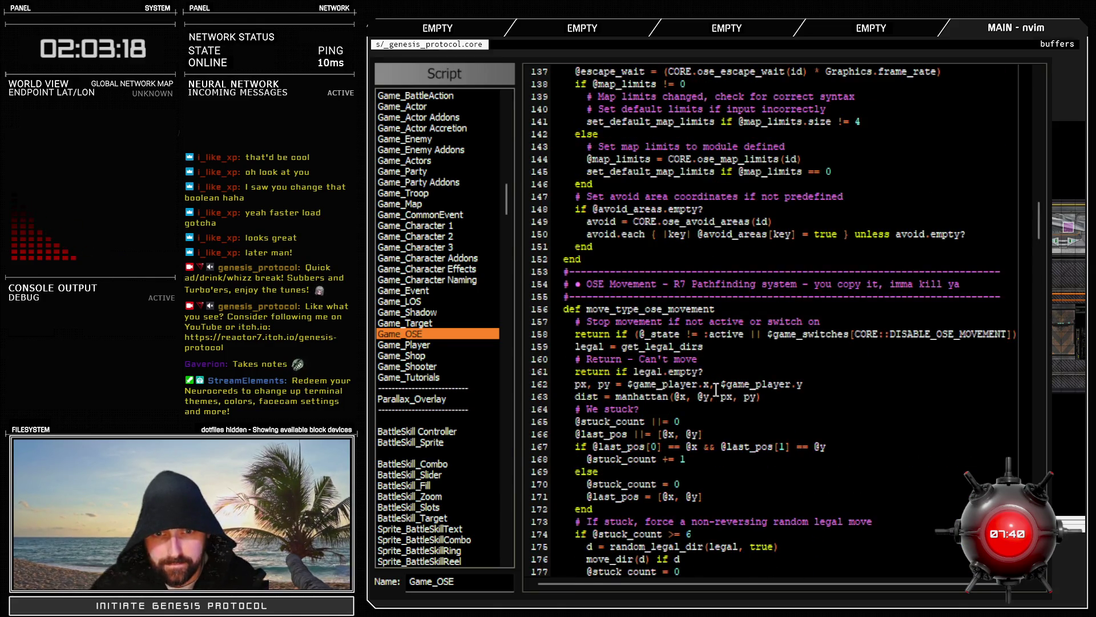
pyautogui.scroll(4, 736, 390)
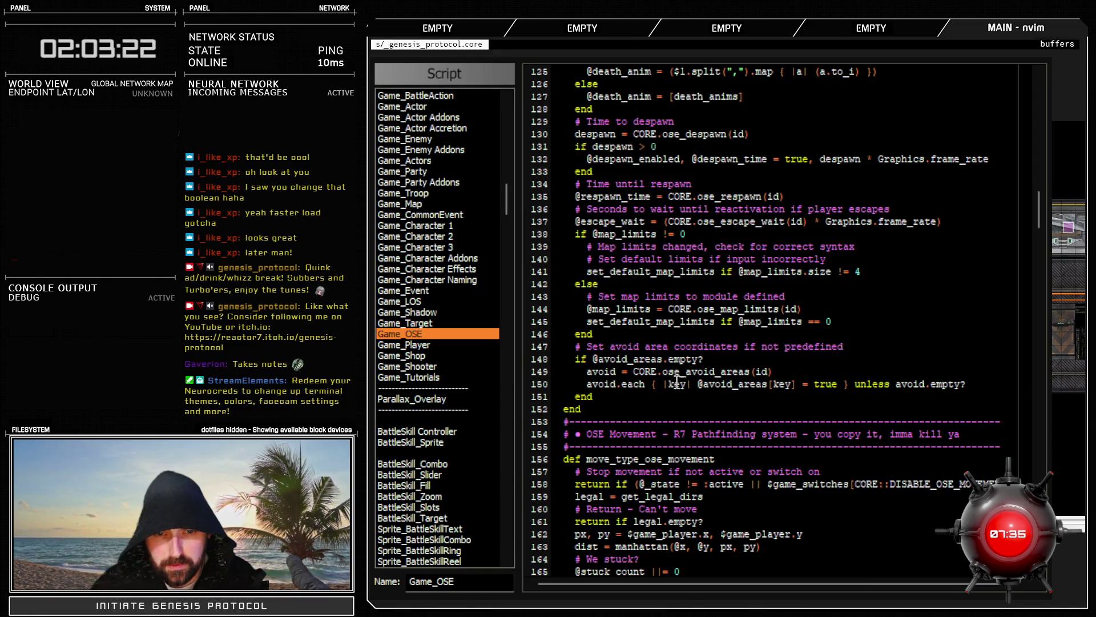
pyautogui.scroll(8, 656, 330)
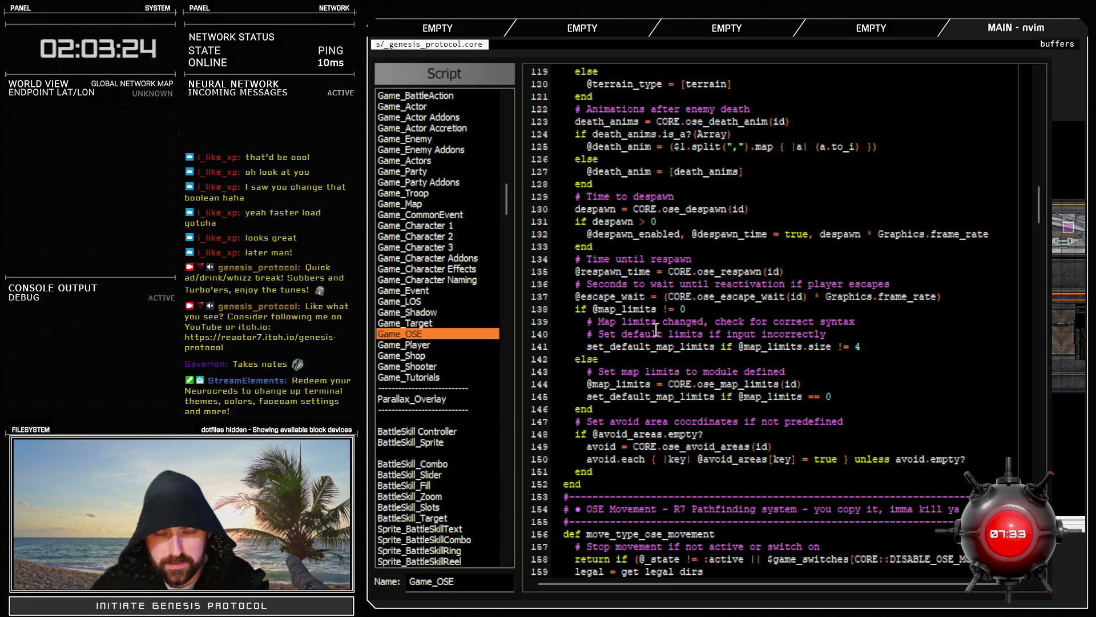
pyautogui.scroll(16, 656, 330)
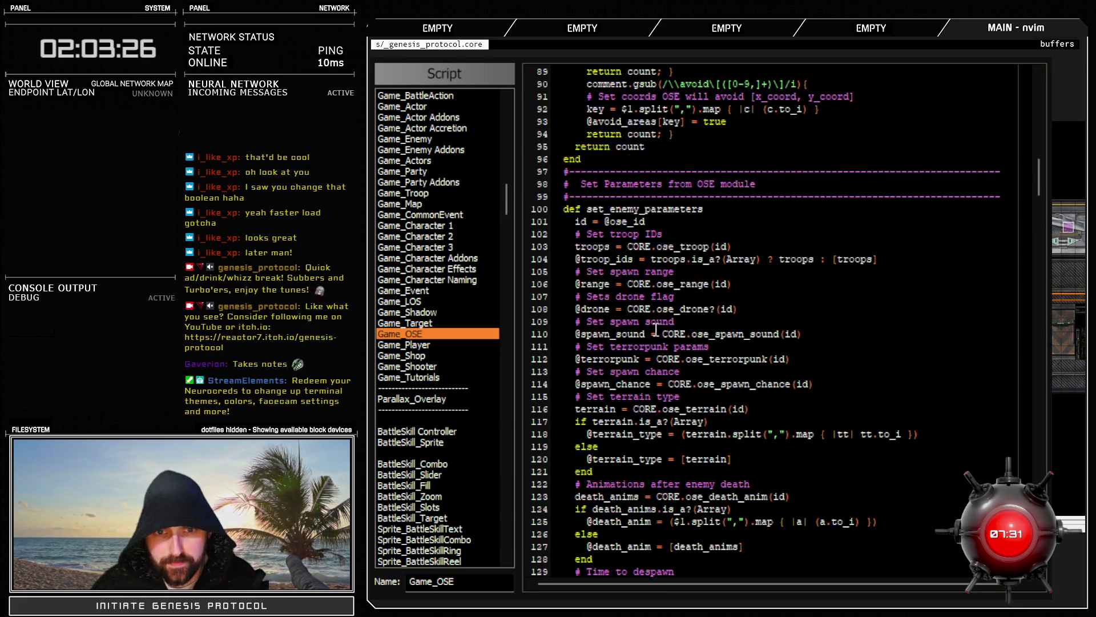
pyautogui.scroll(14, 656, 330)
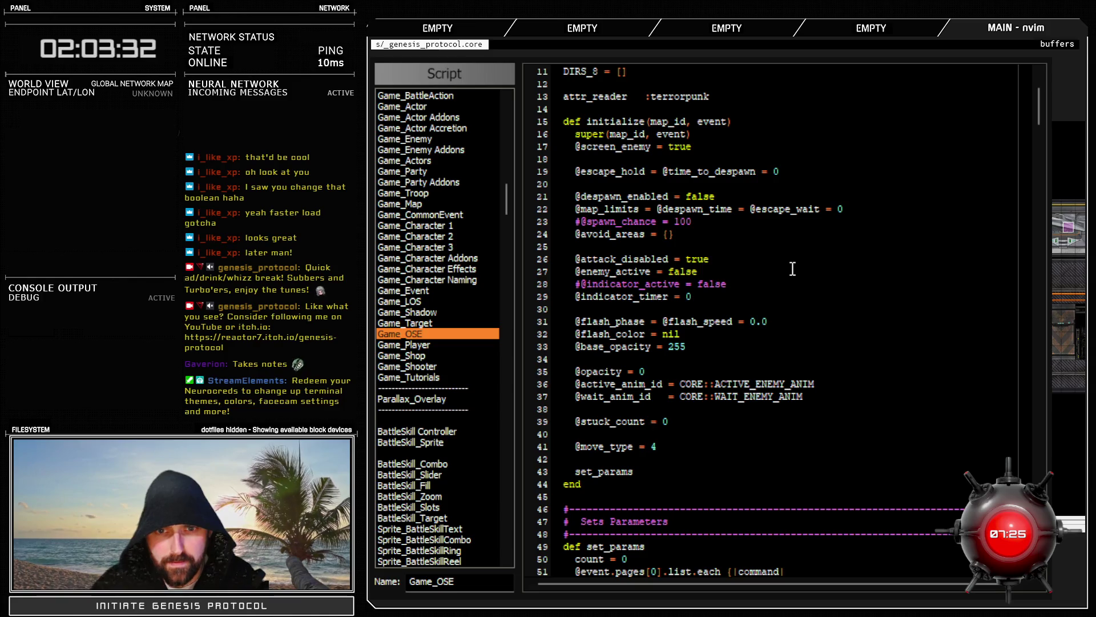
pyautogui.doubleClick(624, 173)
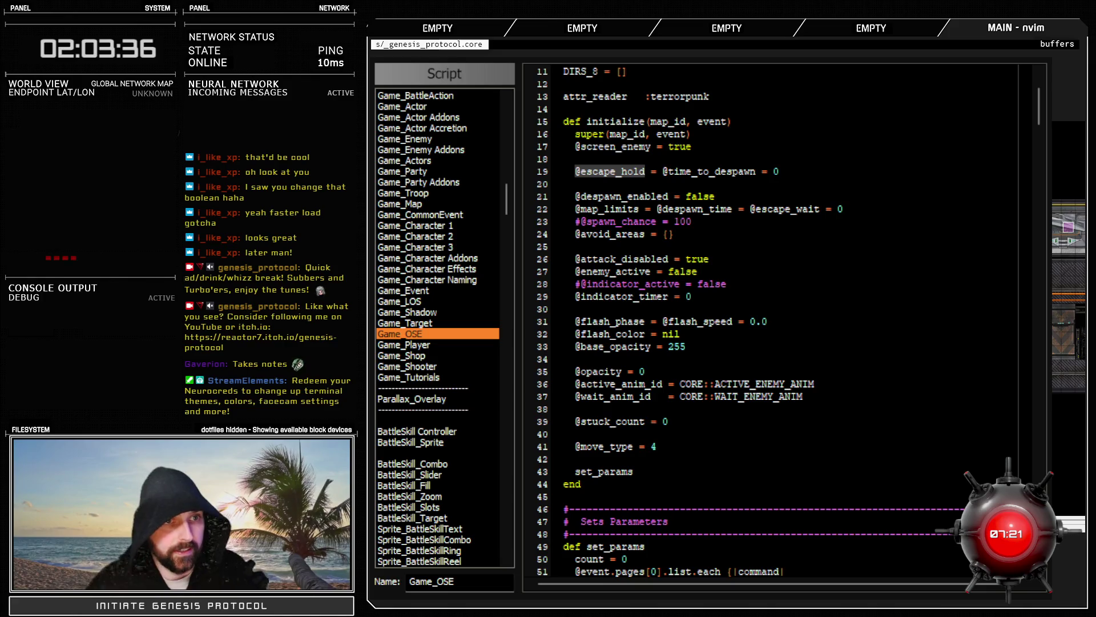
pyautogui.hotkey('ctrl', 'f')
pyautogui.click(691, 99)
pyautogui.click(694, 105)
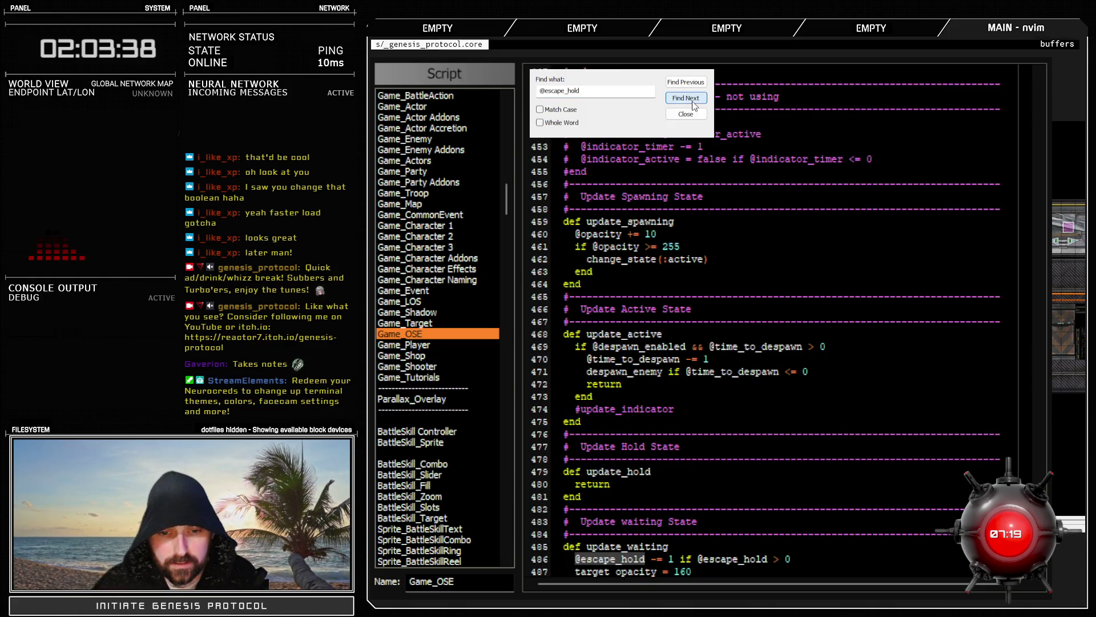
pyautogui.scroll(-6, 725, 439)
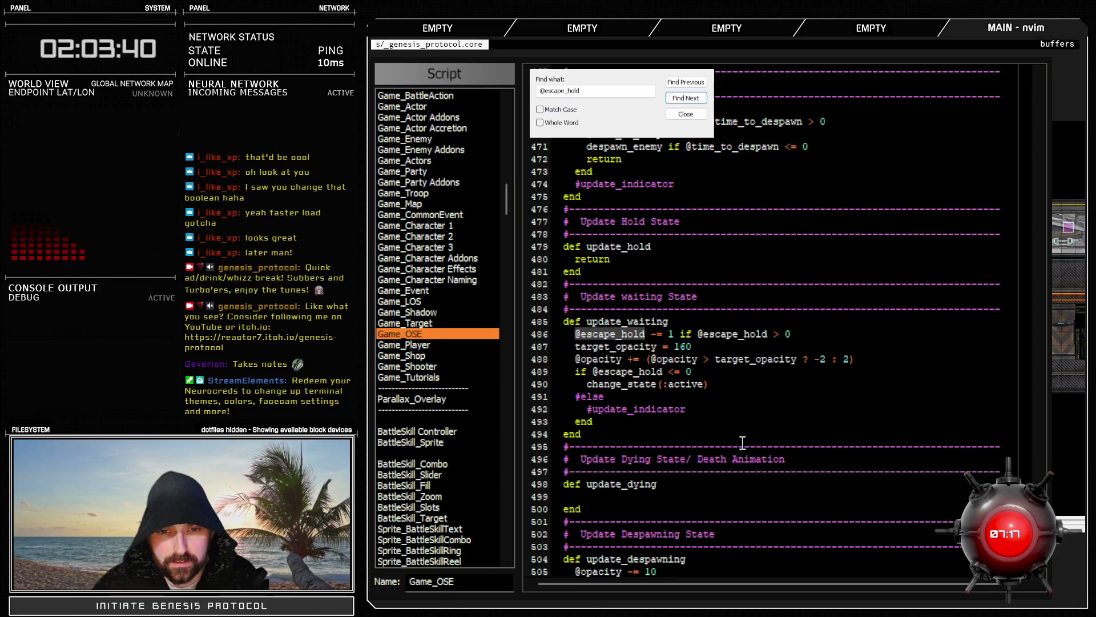
pyautogui.click(538, 334)
pyautogui.moveTo(538, 340); pyautogui.dragTo(551, 433)
pyautogui.hotkey('ctrl', 'c')
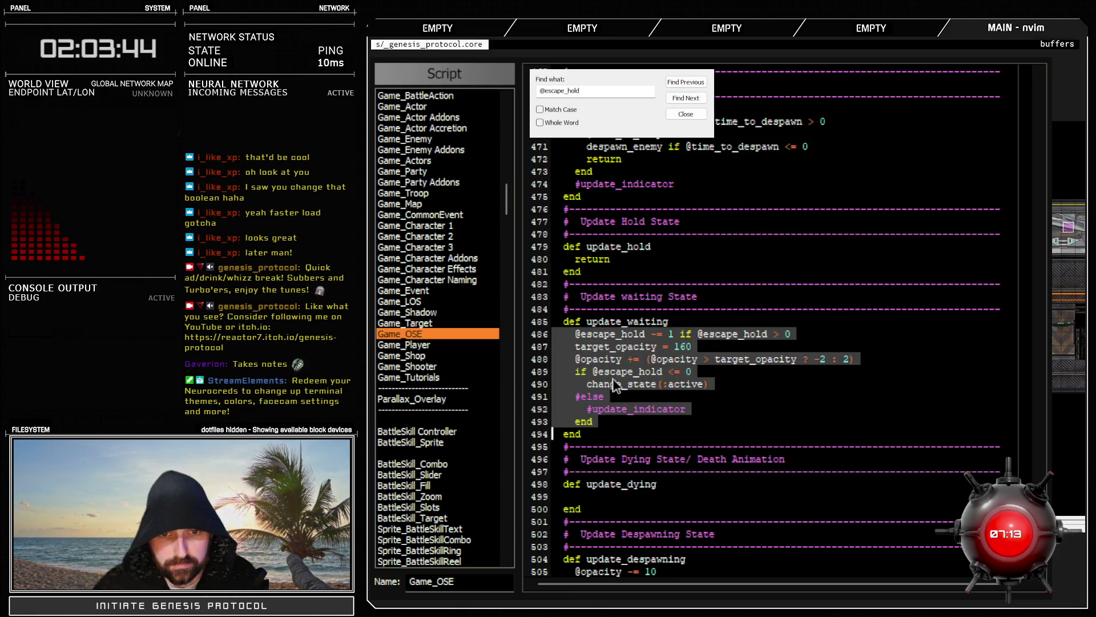
pyautogui.click(668, 482)
pyautogui.press('Return')
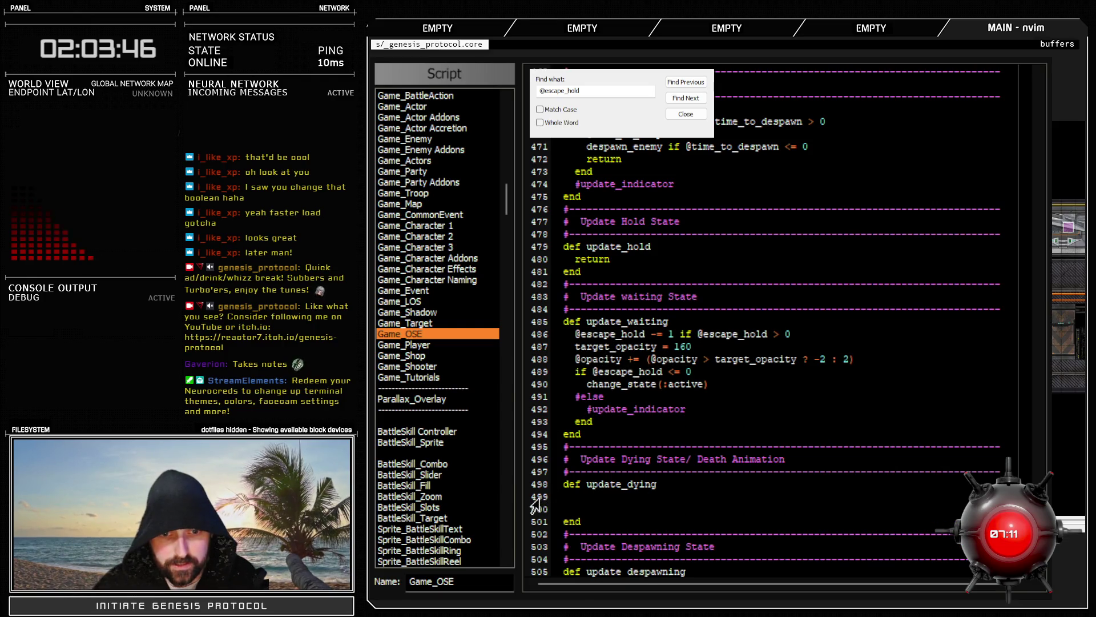
pyautogui.click(534, 498)
pyautogui.hotkey('ctrl', 'v')
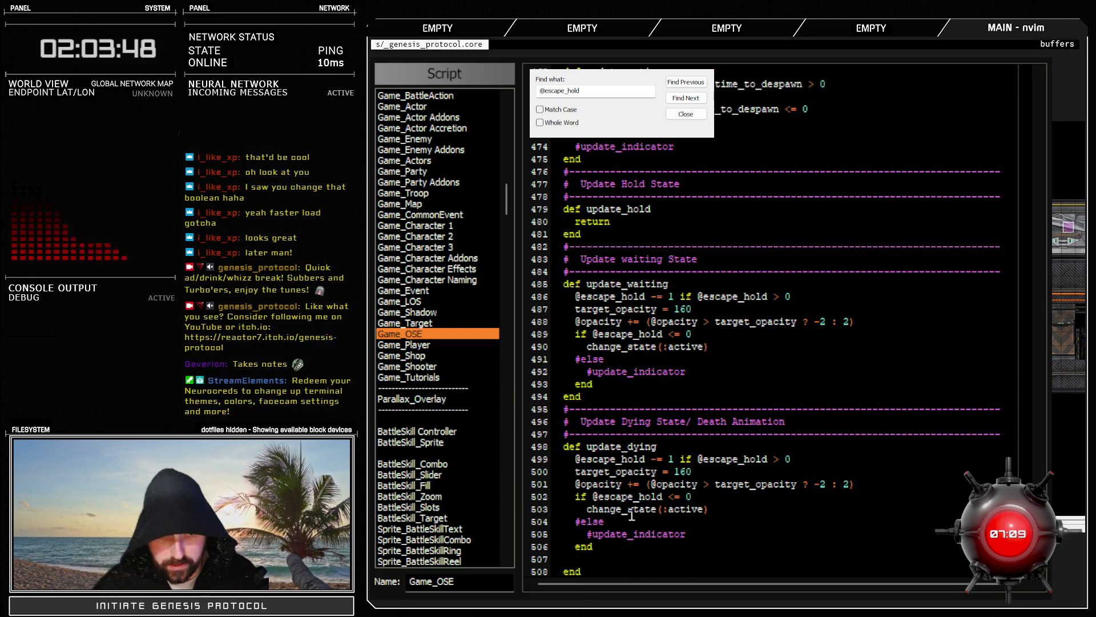
pyautogui.press('Delete')
# Delete the commented-out else branch and make the pasted state change target despawning.
pyautogui.hotkey('ctrl', 'f')
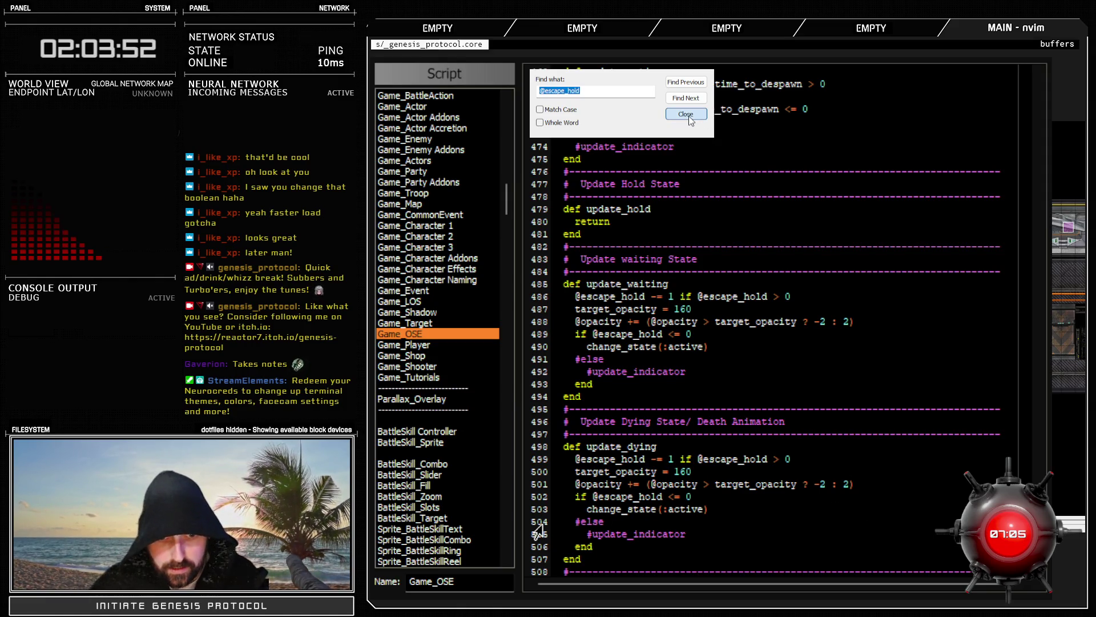
pyautogui.moveTo(545, 522); pyautogui.dragTo(540, 536)
pyautogui.press('Delete')
pyautogui.moveTo(664, 515); pyautogui.dragTo(707, 510)
pyautogui.scroll(-10, 785, 504)
pyautogui.scroll(4, 785, 503)
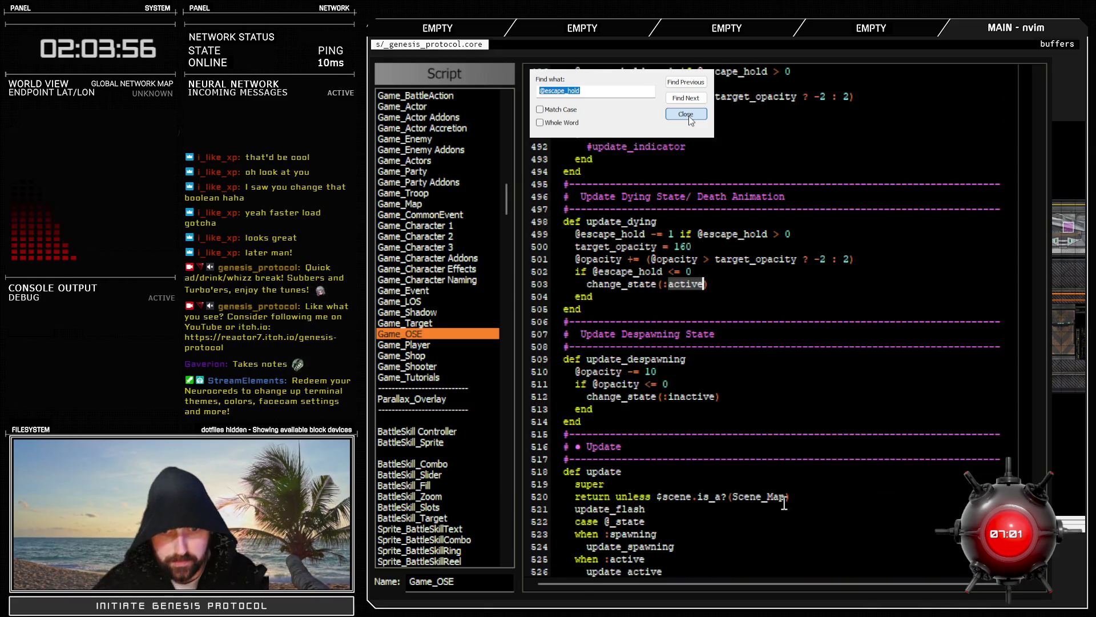
pyautogui.write('despawning')
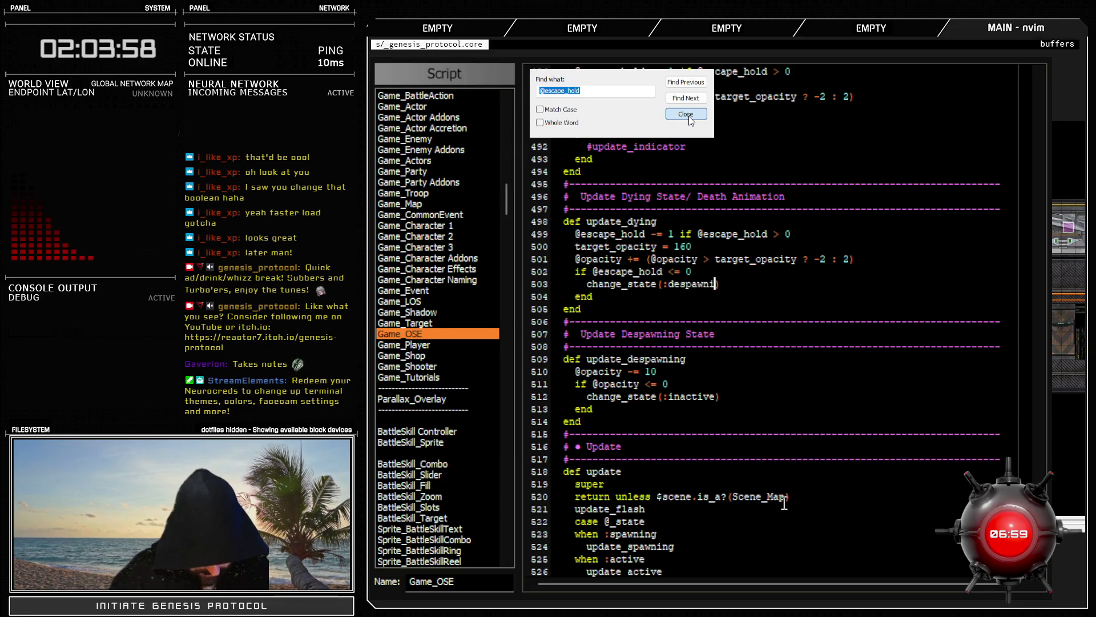
pyautogui.scroll(2, 733, 479)
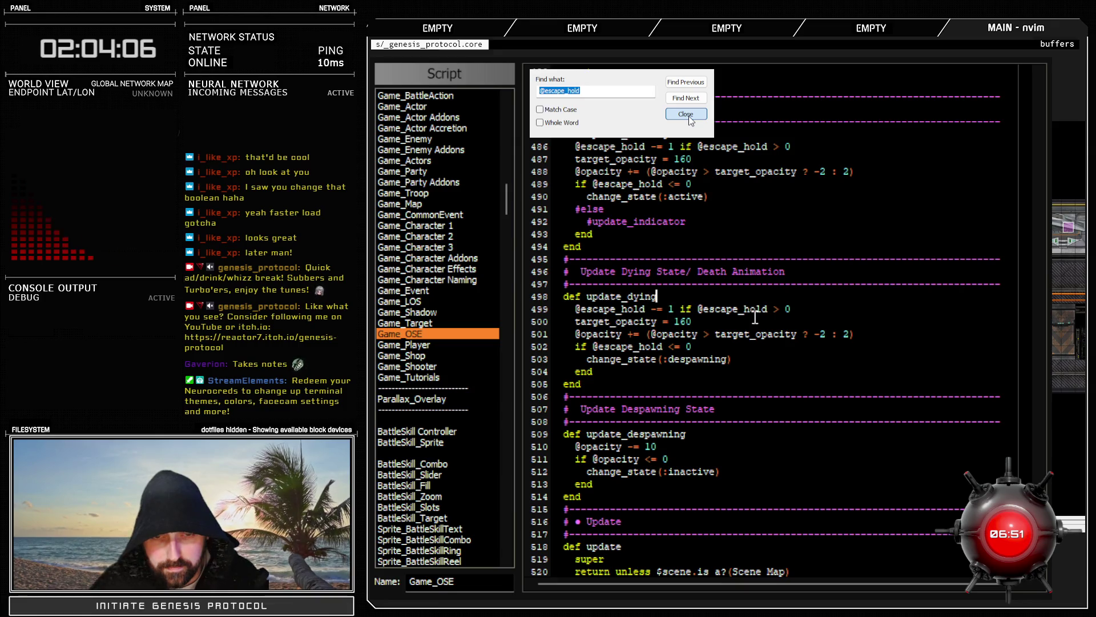
pyautogui.moveTo(567, 322); pyautogui.dragTo(668, 348)
pyautogui.press('Delete')
pyautogui.click(718, 325)
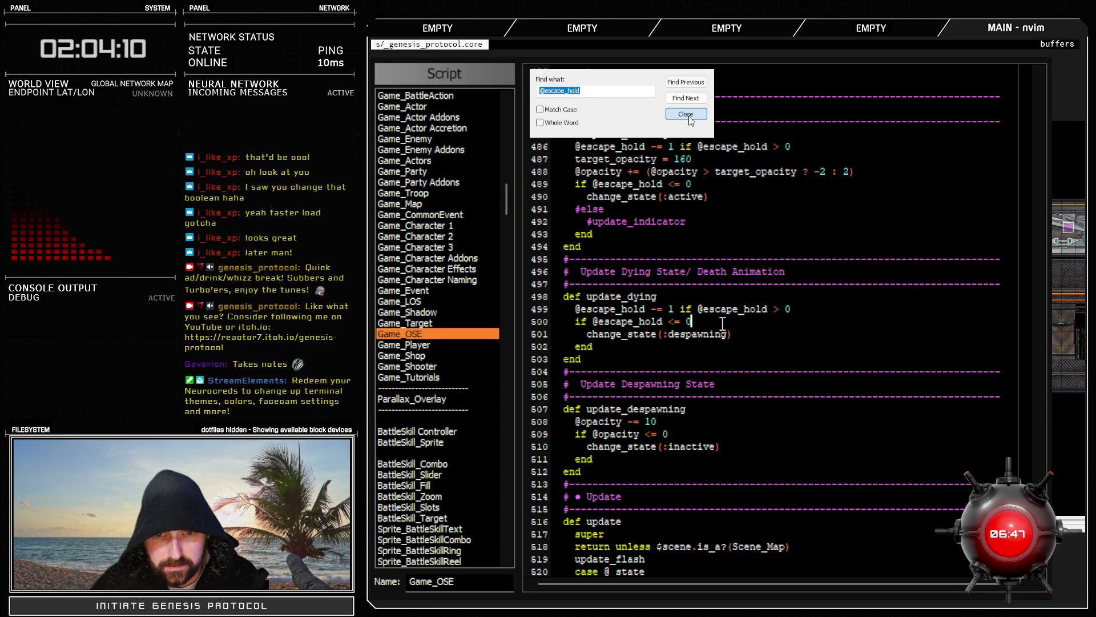
pyautogui.click(576, 324)
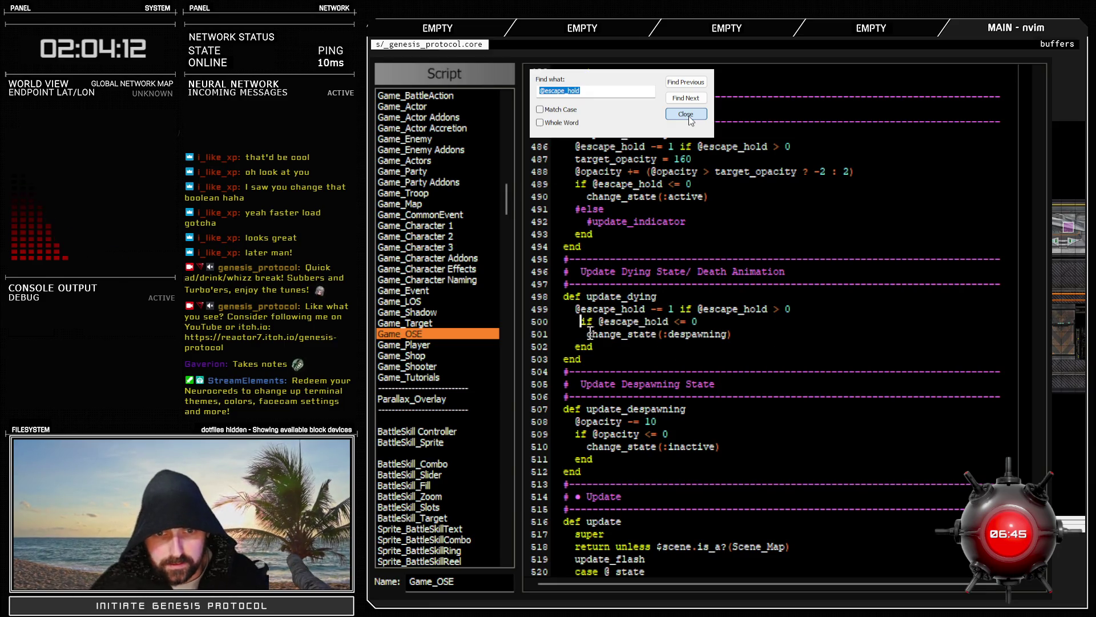
pyautogui.moveTo(587, 334); pyautogui.dragTo(731, 334)
pyautogui.moveTo(590, 334)
pyautogui.mouseDown()
pyautogui.moveTo(575, 322)
pyautogui.moveTo(528, 336)
pyautogui.mouseUp()
pyautogui.press('Delete')
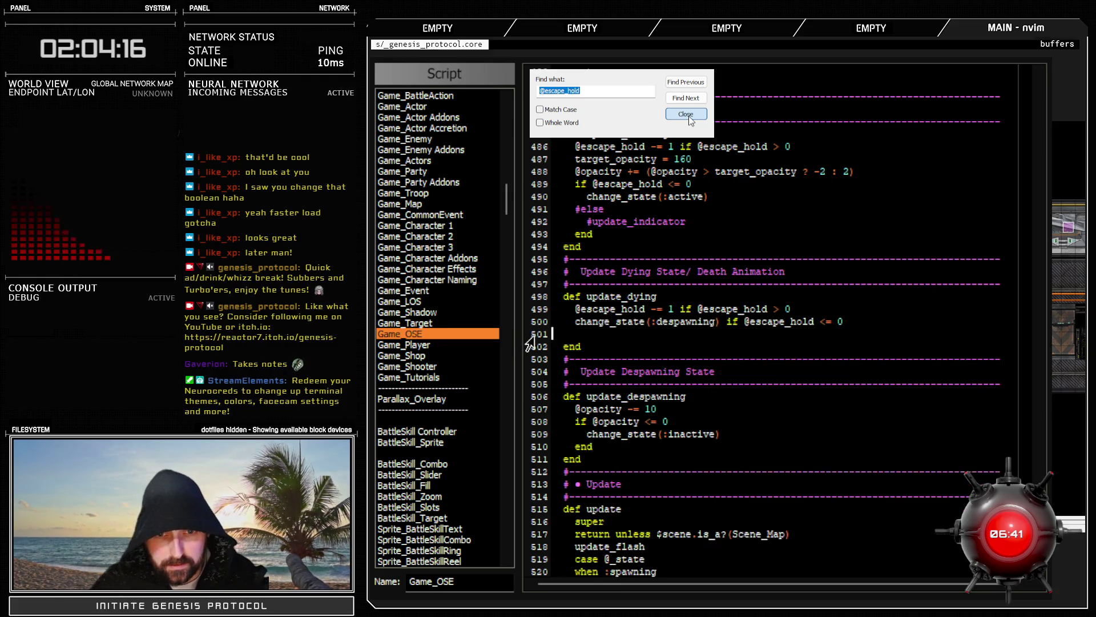
# Make despawning on line 500 the search term.
pyautogui.click(855, 322)
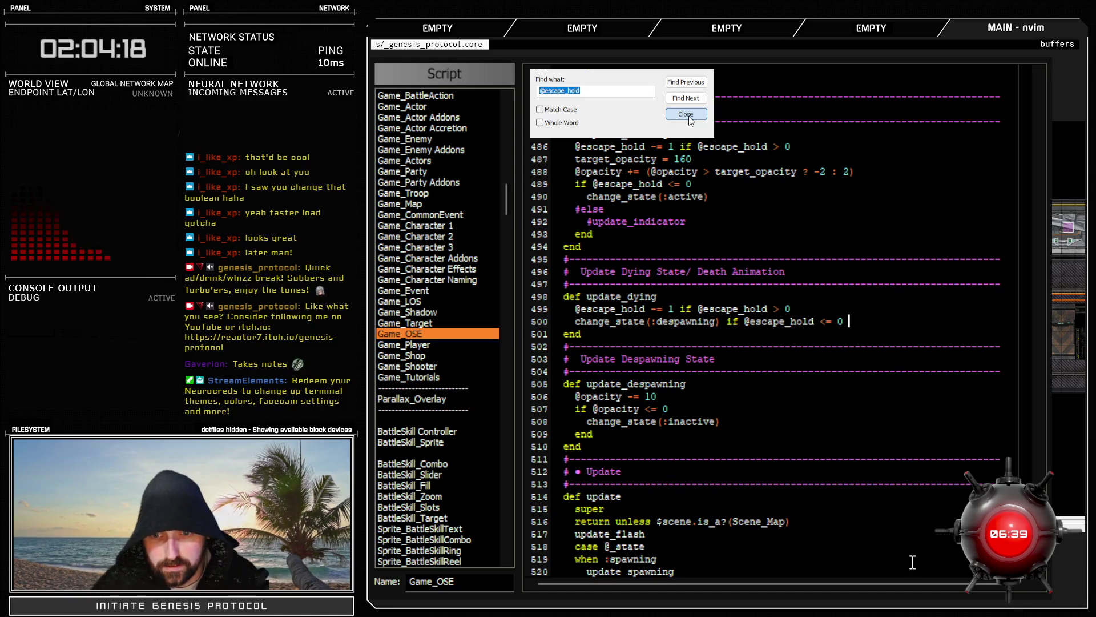
pyautogui.click(704, 321)
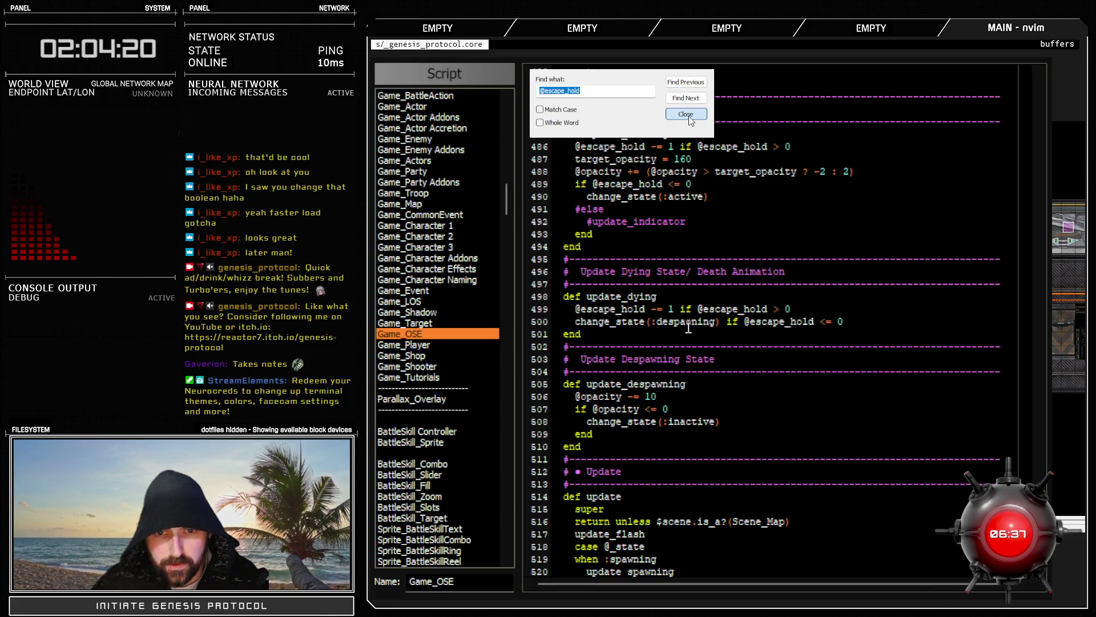
pyautogui.doubleClick(689, 321)
pyautogui.hotkey('ctrl', 'f')
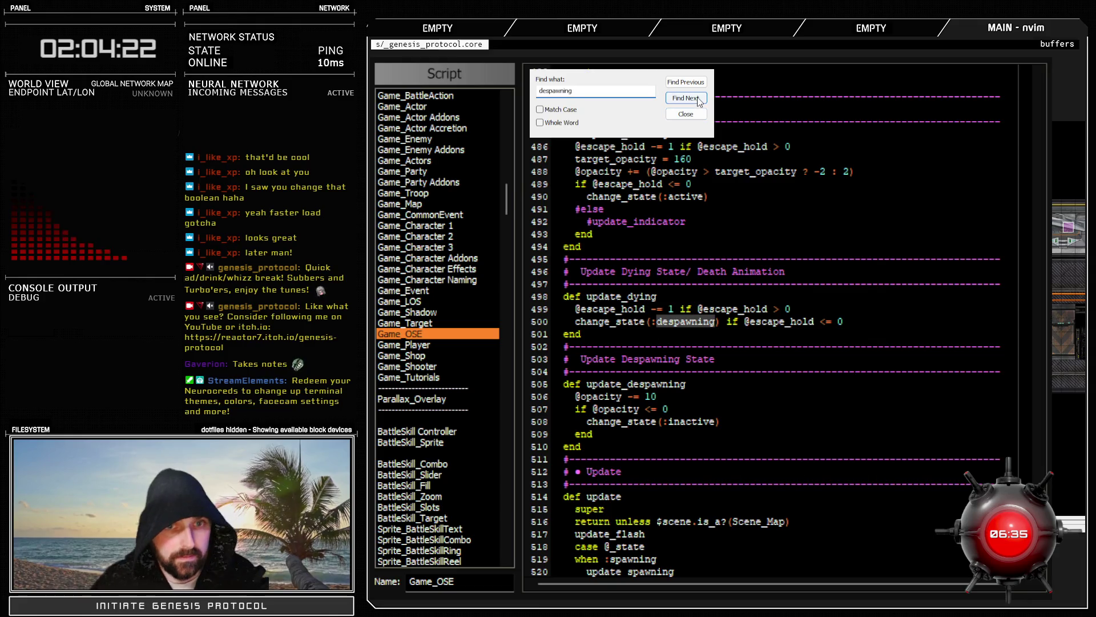
# Cycle through the despawning matches, through despawn_enemy and back to line 500 in update_dying.
pyautogui.click(699, 98)
pyautogui.click(699, 98)
pyautogui.click(699, 98)
pyautogui.click(699, 99)
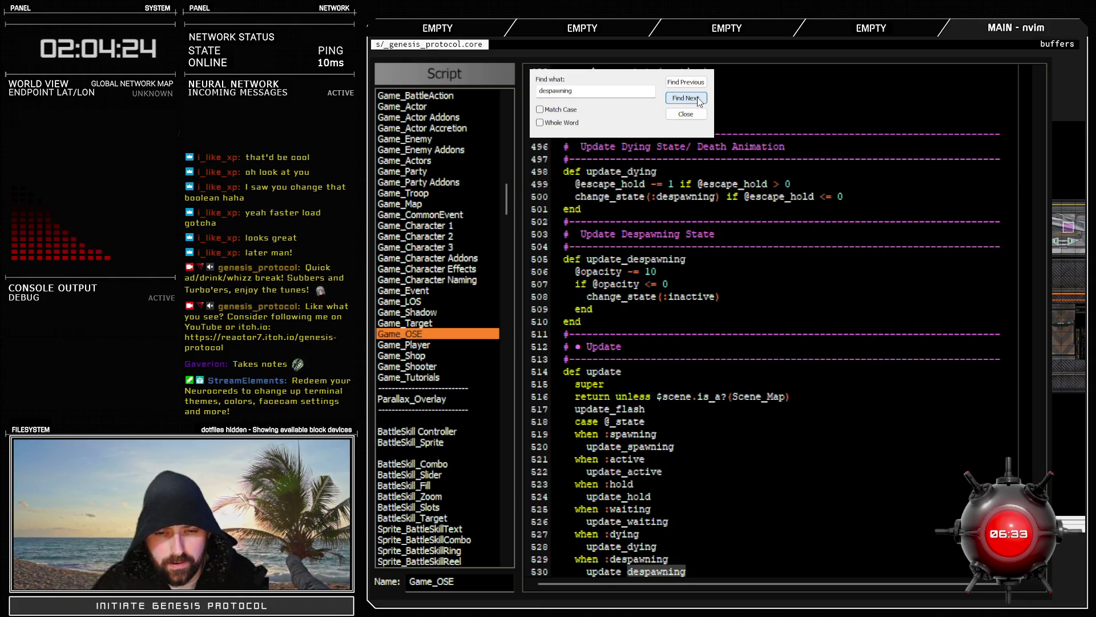
pyautogui.click(700, 98)
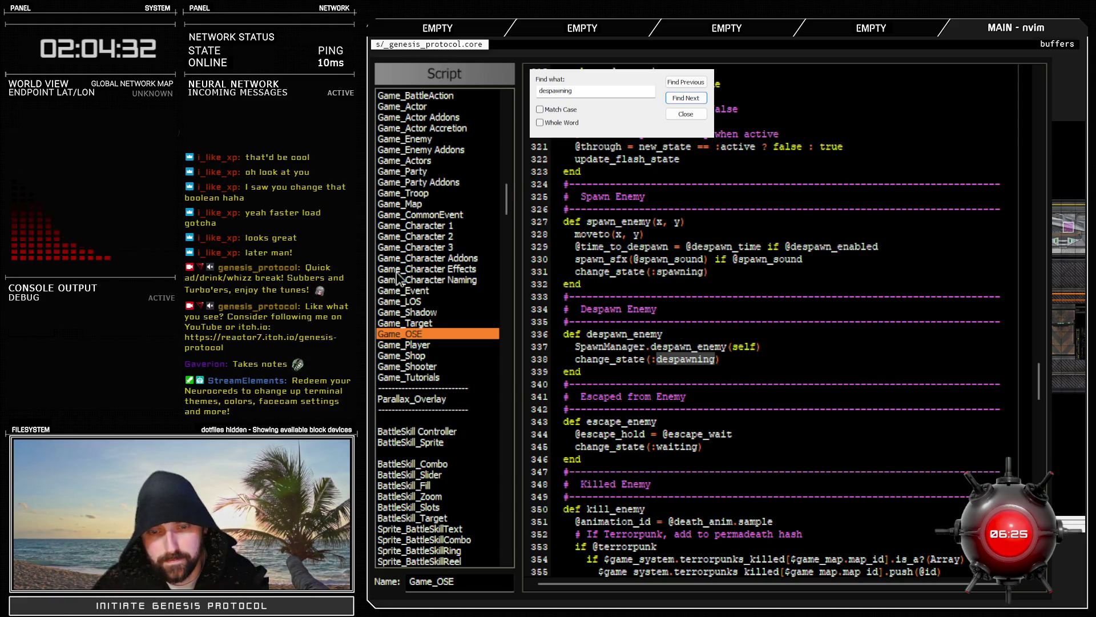
pyautogui.click(696, 101)
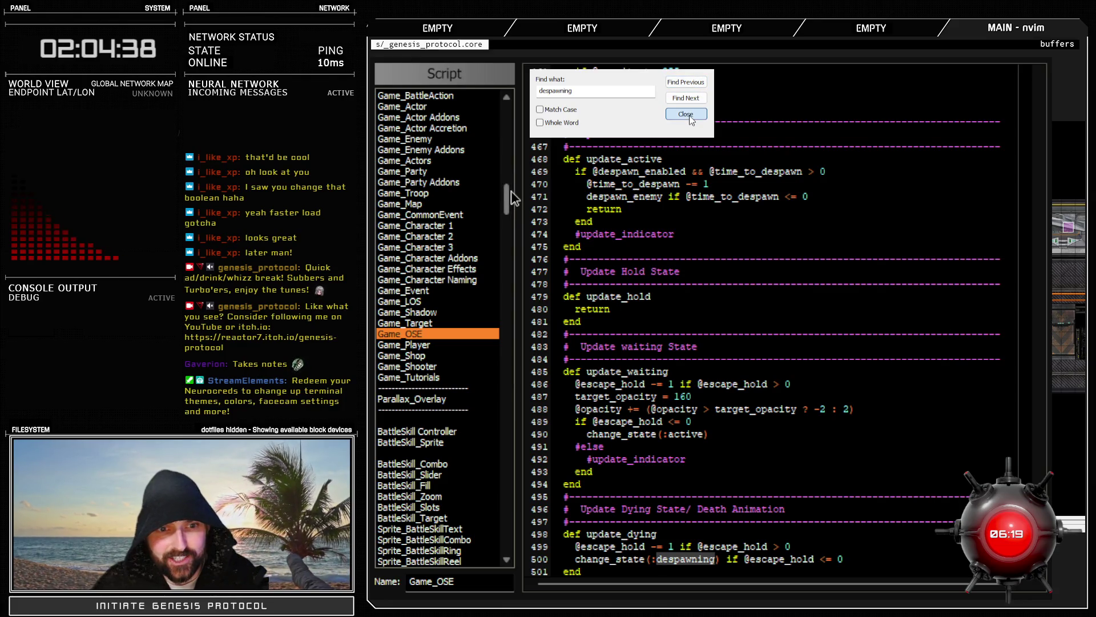
pyautogui.scroll(15, 512, 194)
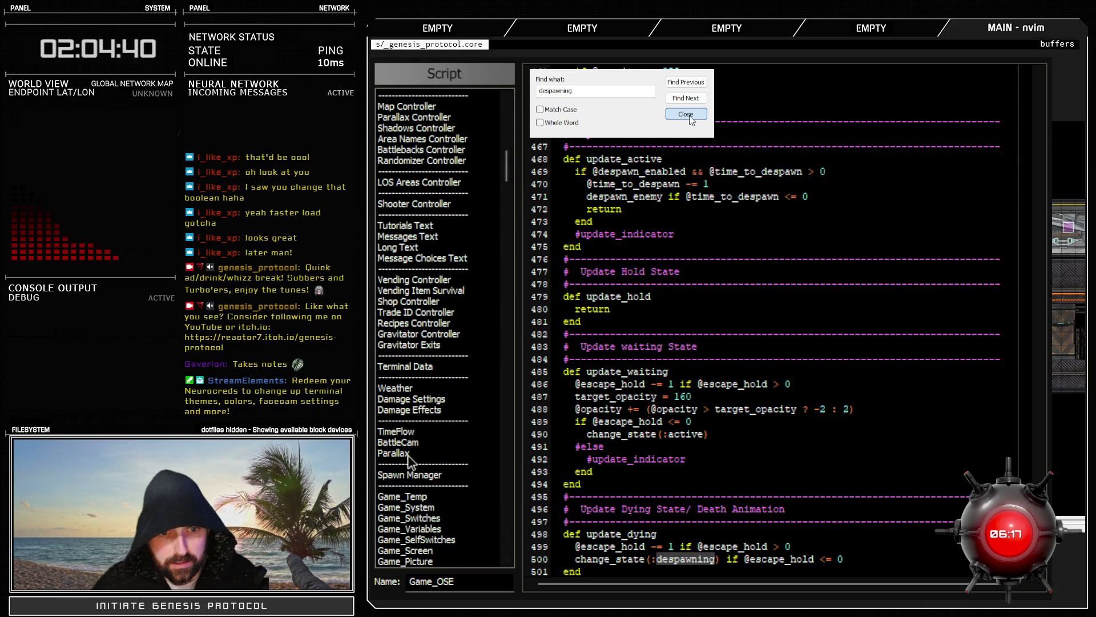
# Open Spawn Manager at its despawn_enemy method on line 95 and pick that name as the search term.
pyautogui.click(410, 475)
pyautogui.scroll(-10, 745, 409)
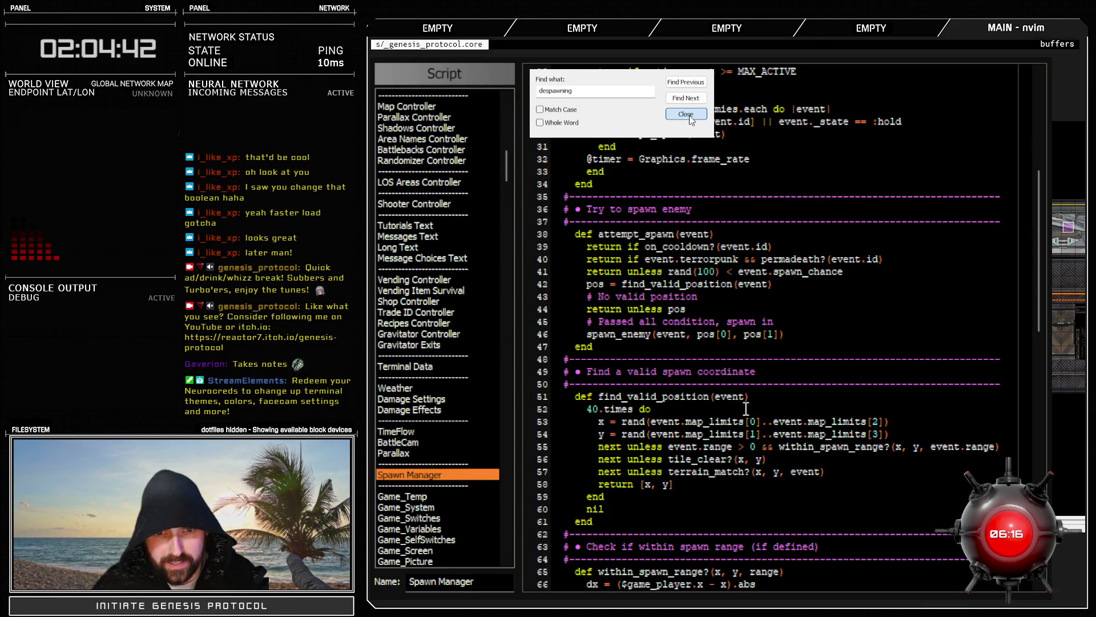
pyautogui.scroll(-10, 739, 376)
pyautogui.scroll(-8, 729, 357)
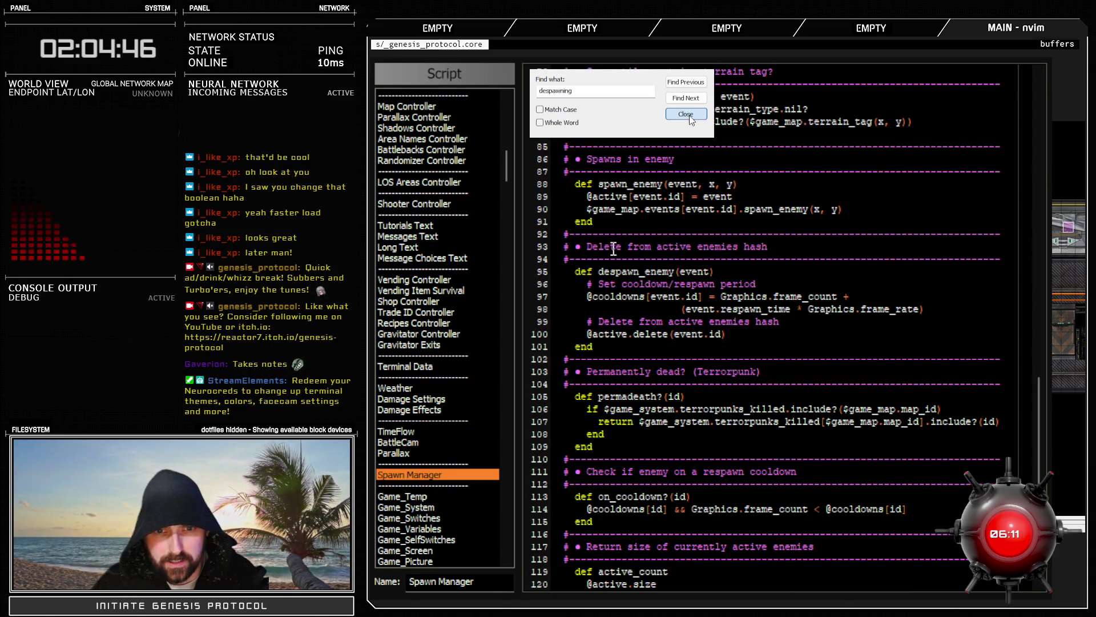
pyautogui.moveTo(610, 246); pyautogui.dragTo(735, 246)
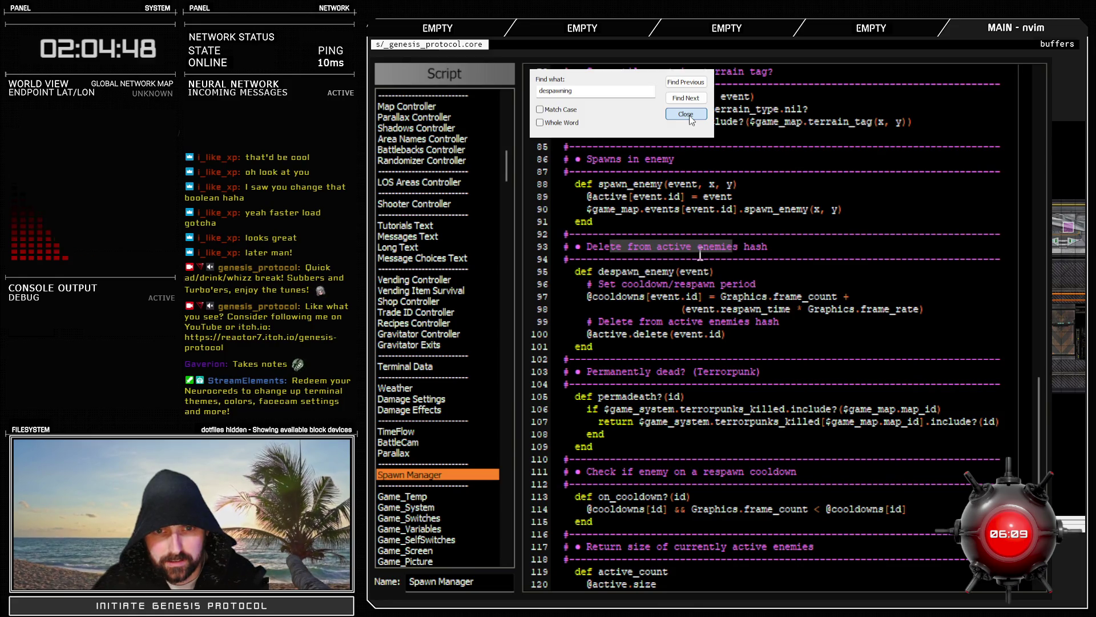
pyautogui.doubleClick(631, 272)
pyautogui.hotkey('ctrl', 'f')
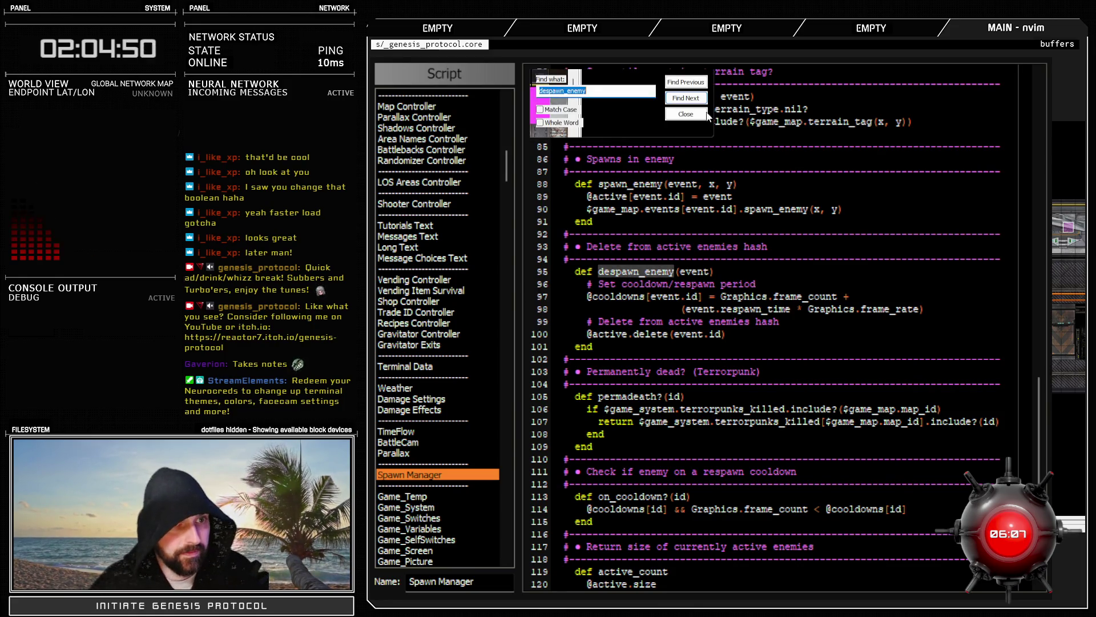
pyautogui.click(698, 99)
pyautogui.click(702, 116)
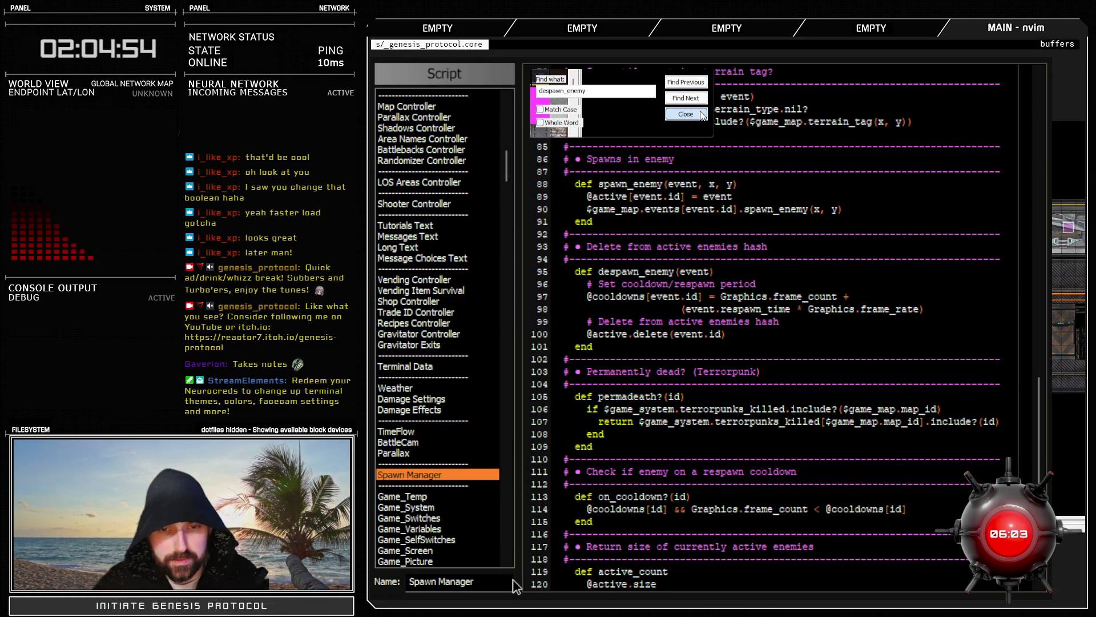
# Search all scripts for despawn_enemy.
pyautogui.hotkey('ctrl', 'shift', 'f')
pyautogui.write('despawn_')
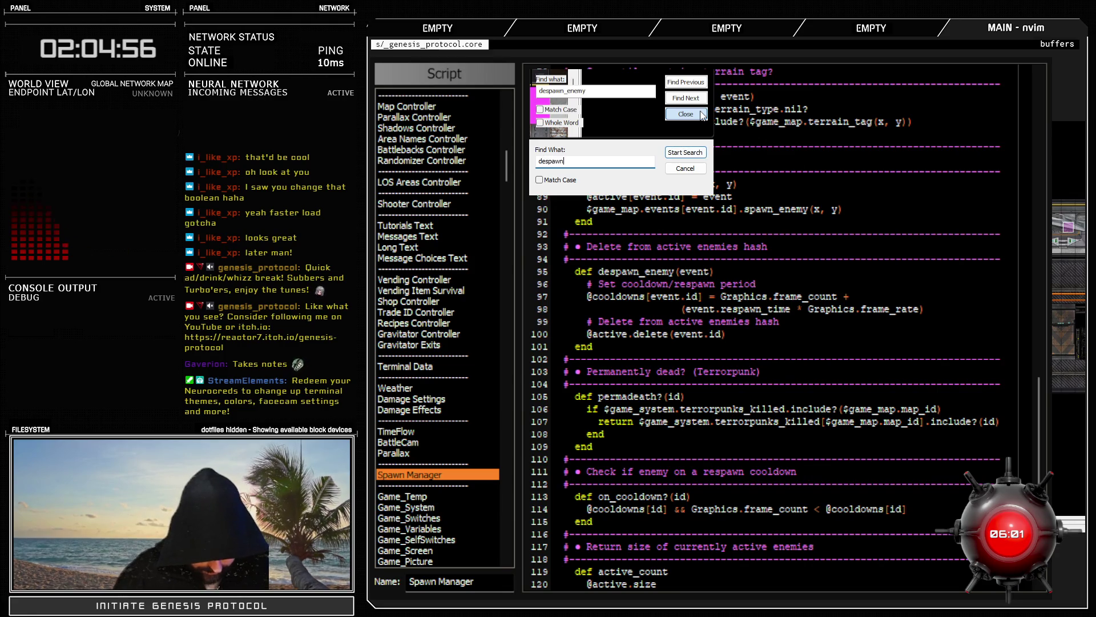
pyautogui.write('enemy')
pyautogui.press('Return')
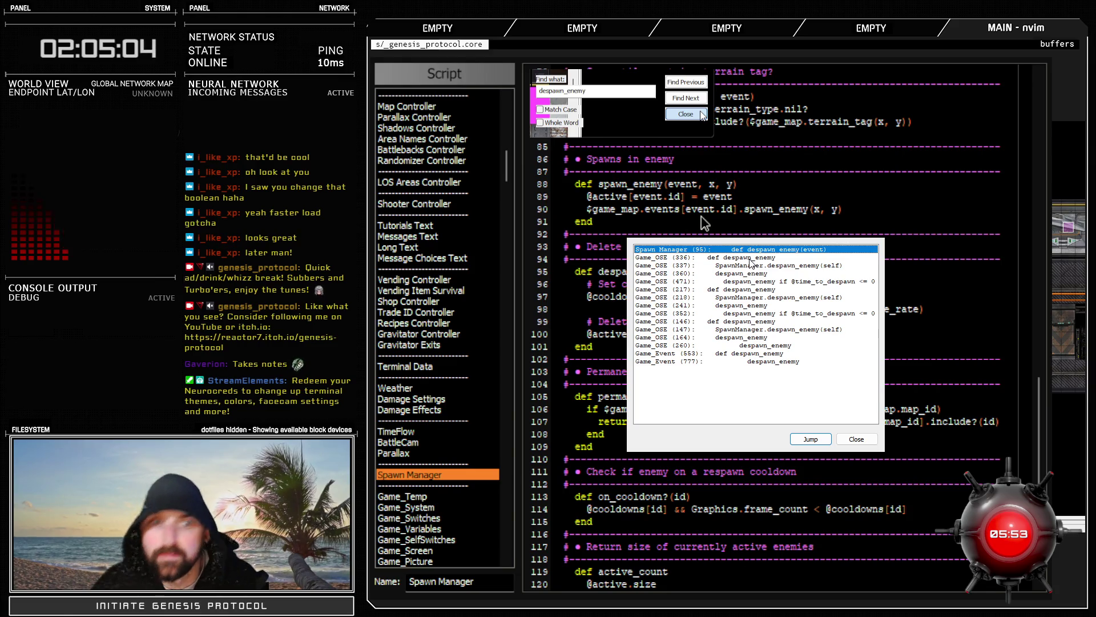
# Inspect Game_OSE's despawn_enemy at line 336 and nearby state code, then close the Script Editor.
pyautogui.doubleClick(749, 260)
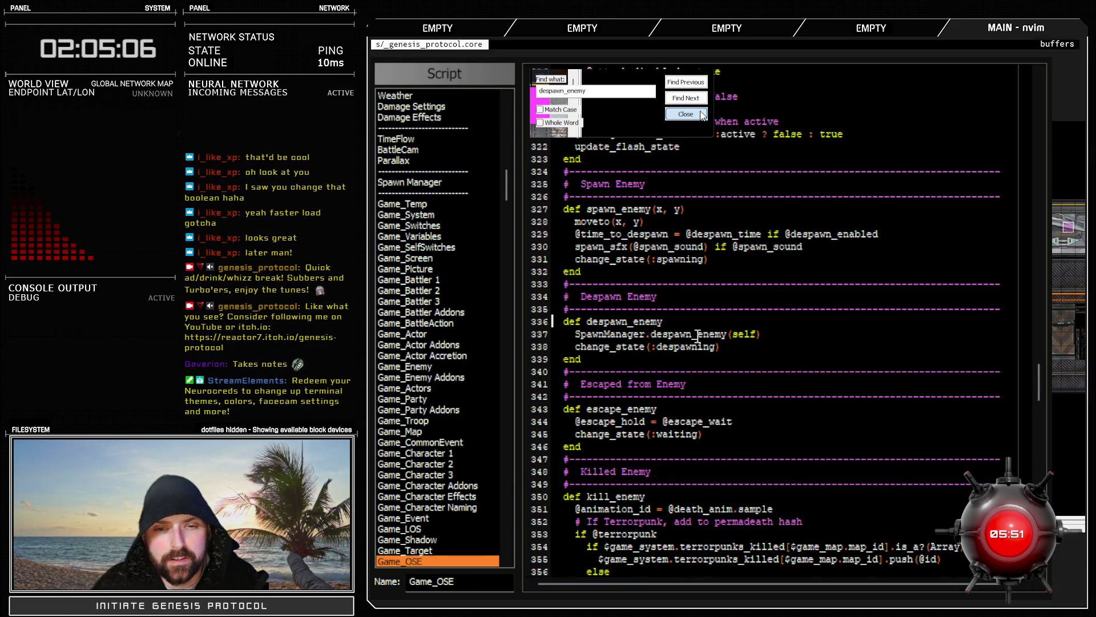
pyautogui.click(785, 332)
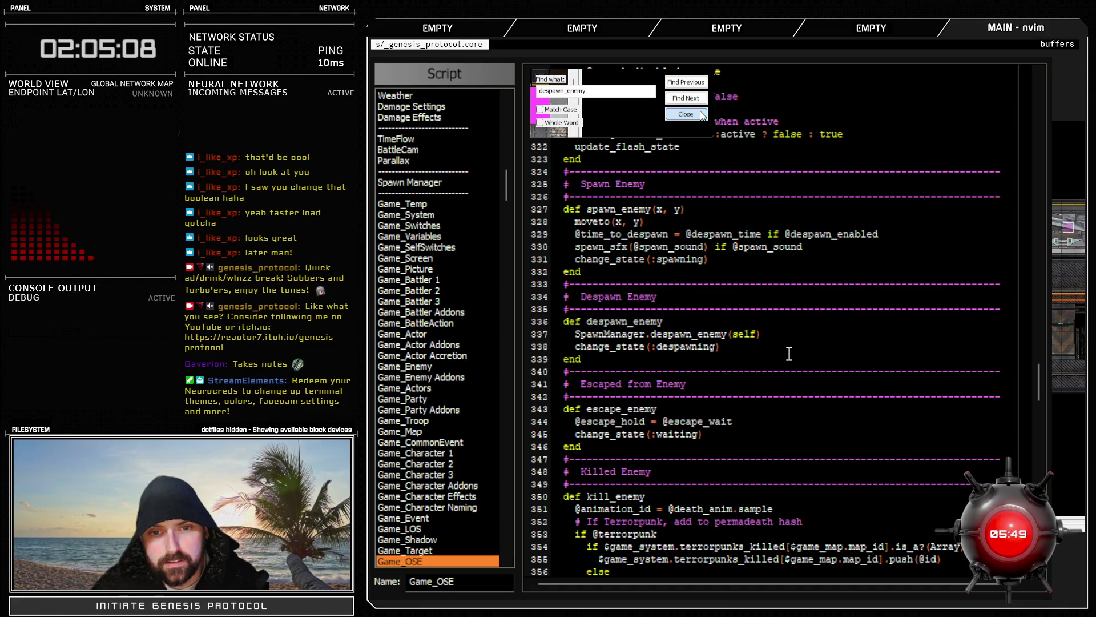
pyautogui.click(740, 351)
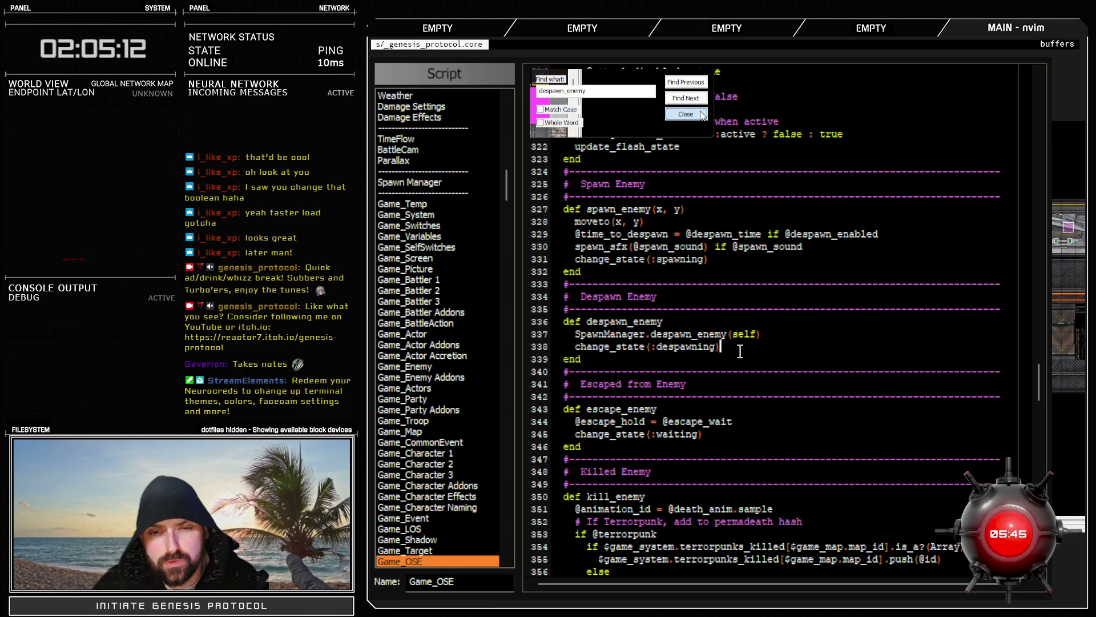
pyautogui.click(755, 360)
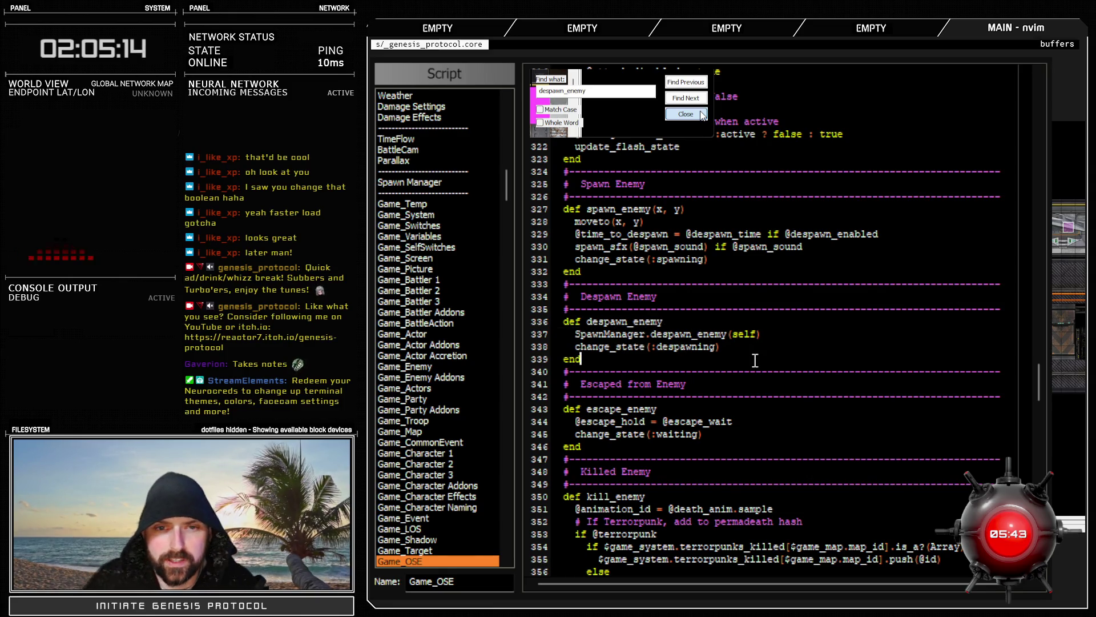
pyautogui.scroll(4, 741, 371)
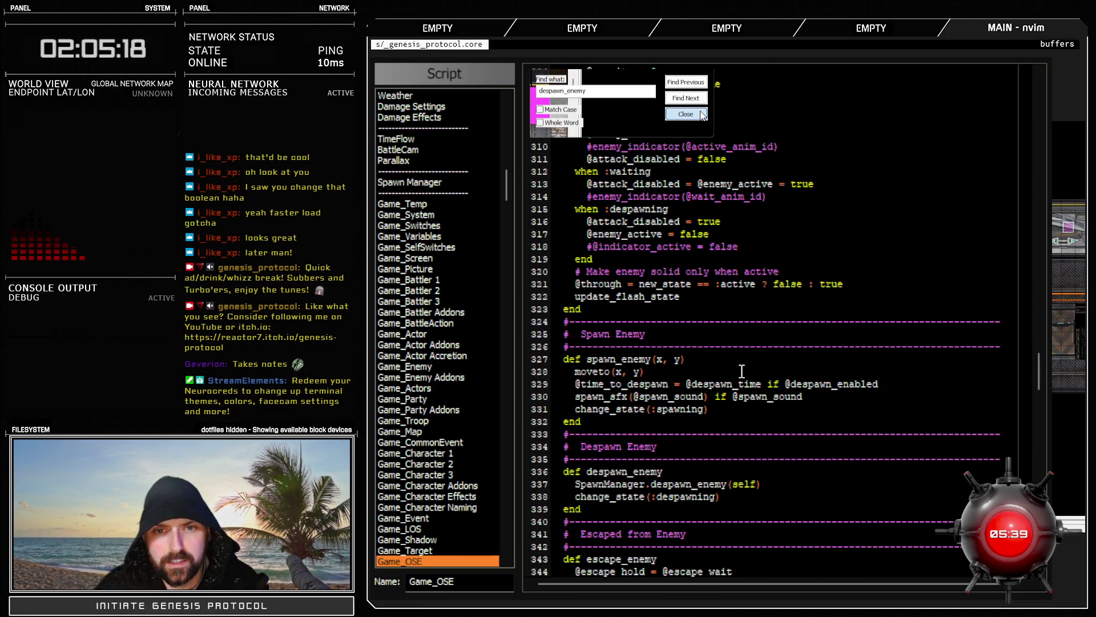
pyautogui.scroll(2, 742, 371)
pyautogui.scroll(7, 742, 371)
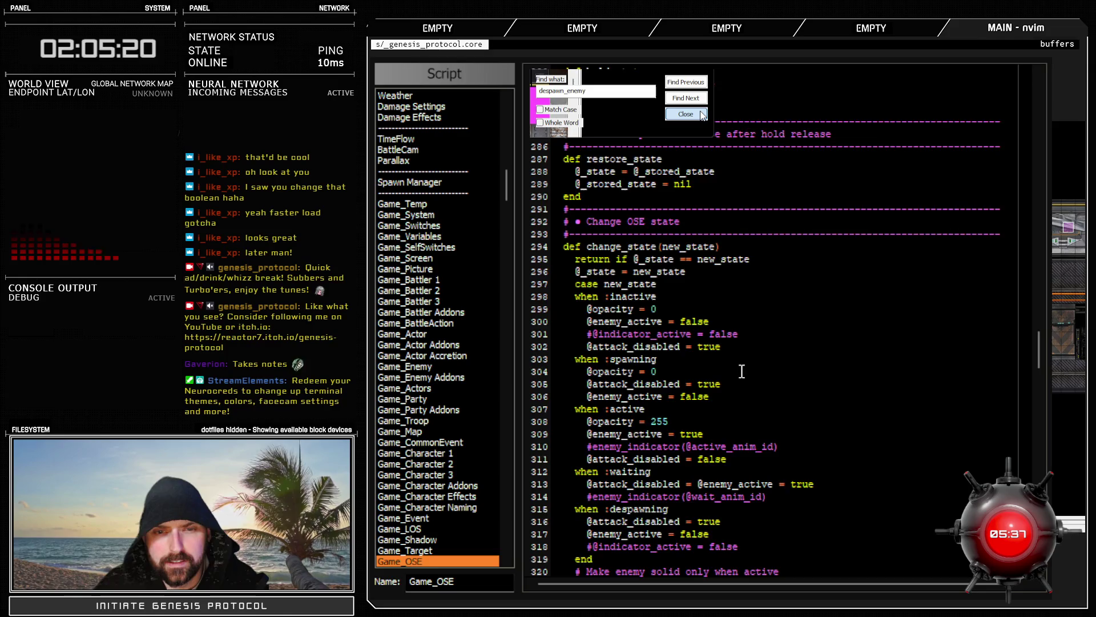
pyautogui.scroll(7, 742, 371)
pyautogui.scroll(20, 708, 398)
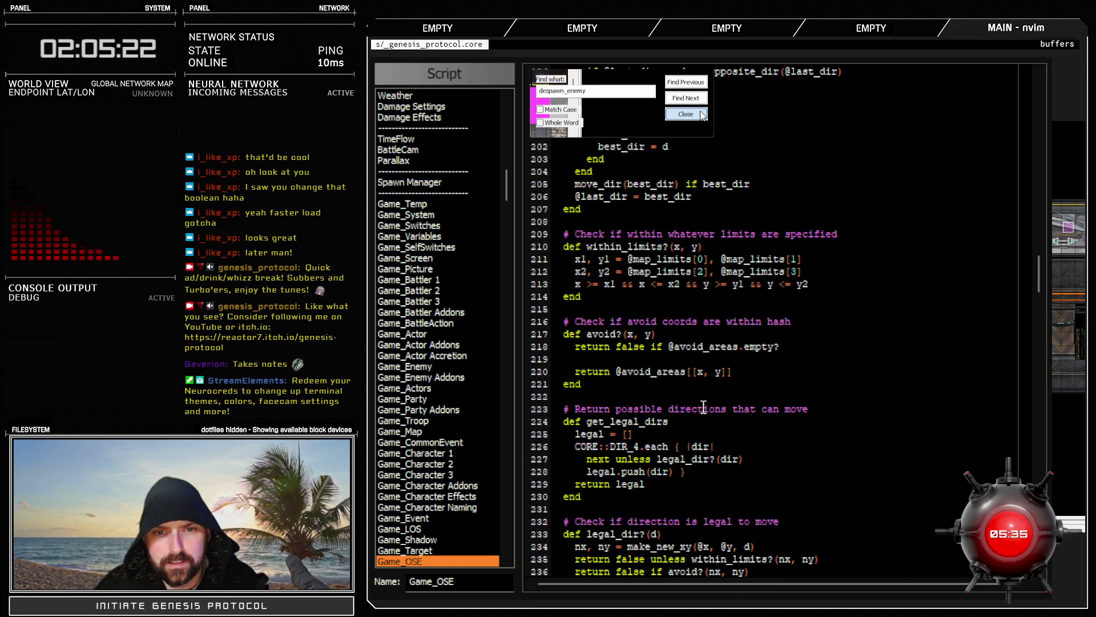
pyautogui.scroll(8, 702, 405)
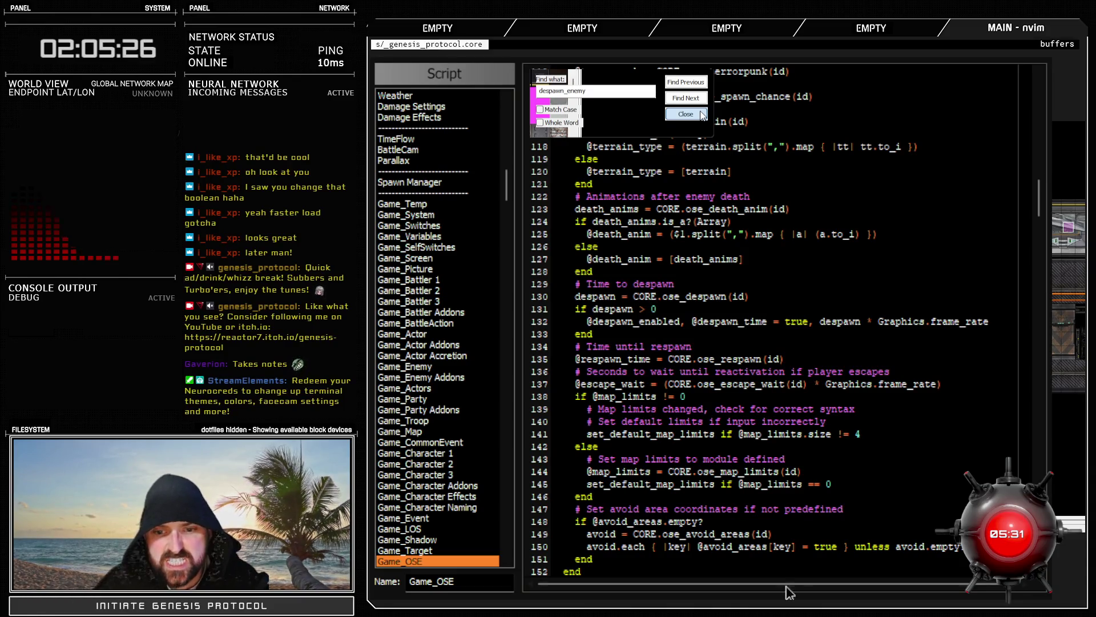
pyautogui.press('Escape')
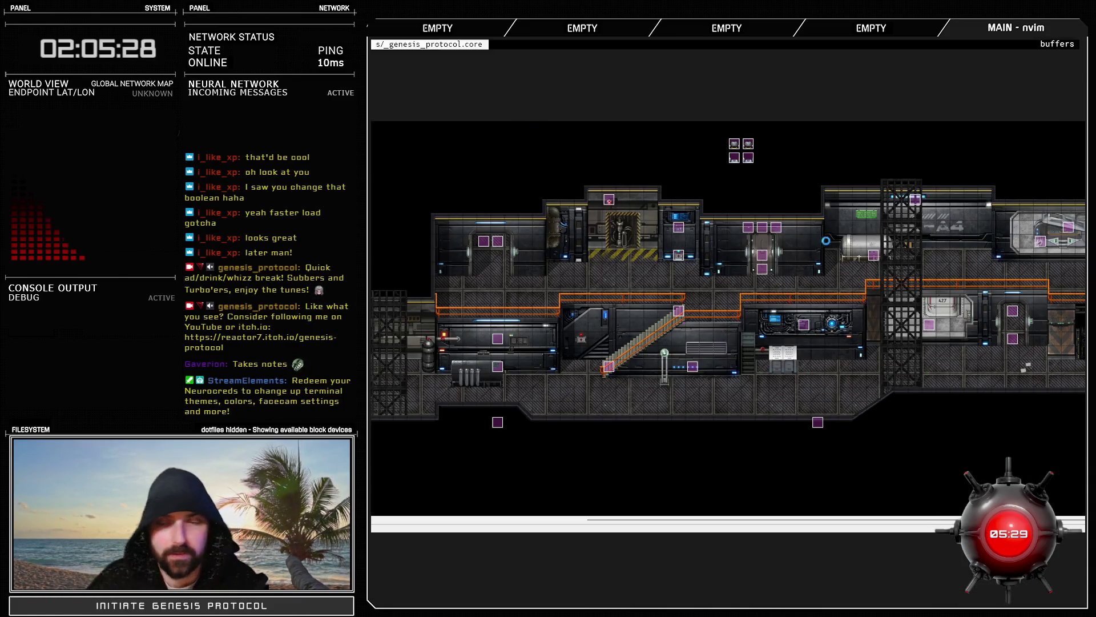
pyautogui.press('F9')
pyautogui.scroll(-3, 546, 242)
pyautogui.moveTo(547, 242); pyautogui.dragTo(563, 161)
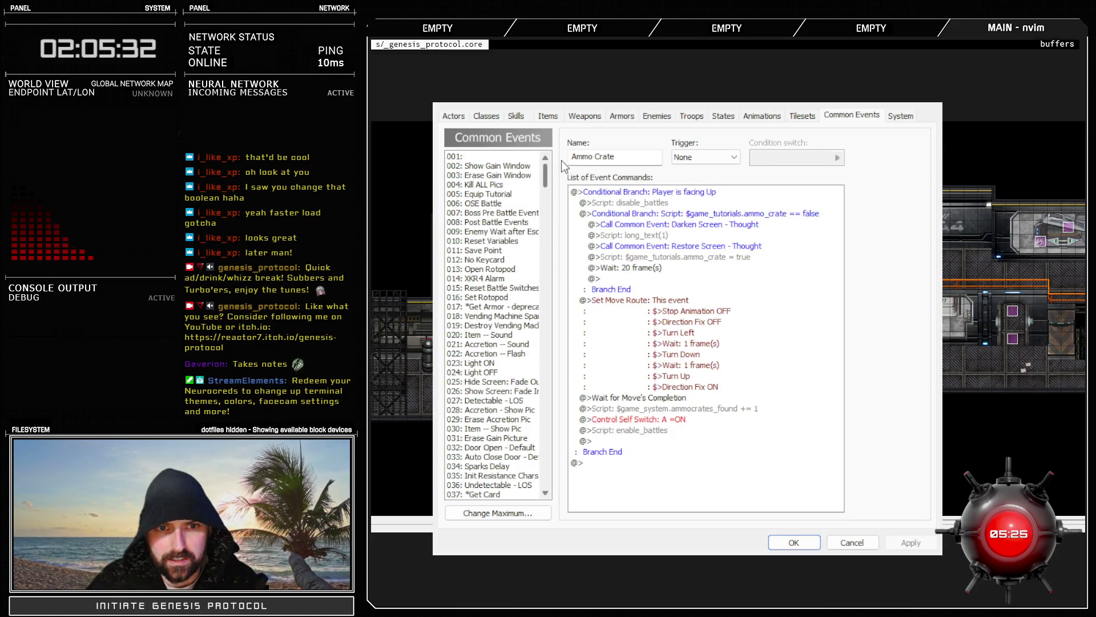
pyautogui.click(492, 204)
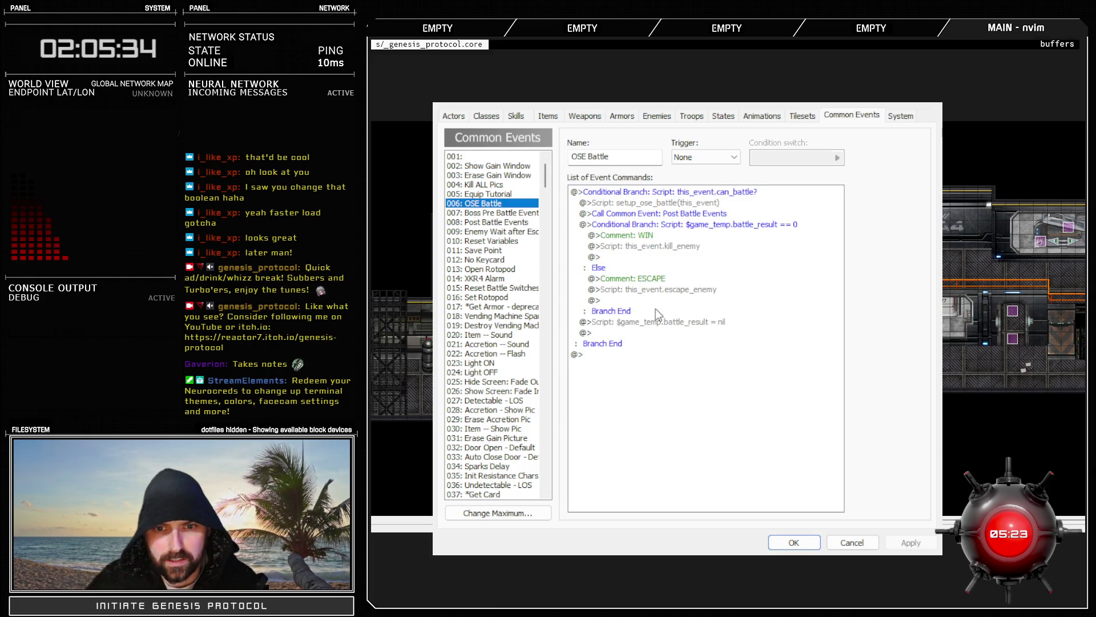
pyautogui.click(672, 290)
pyautogui.click(665, 246)
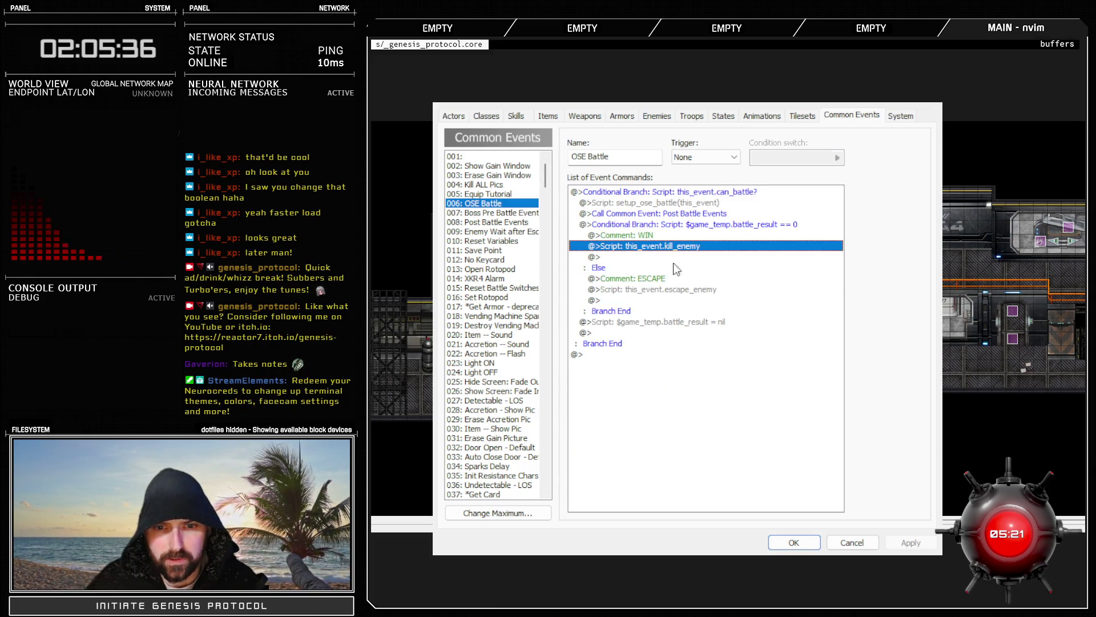
pyautogui.click(818, 545)
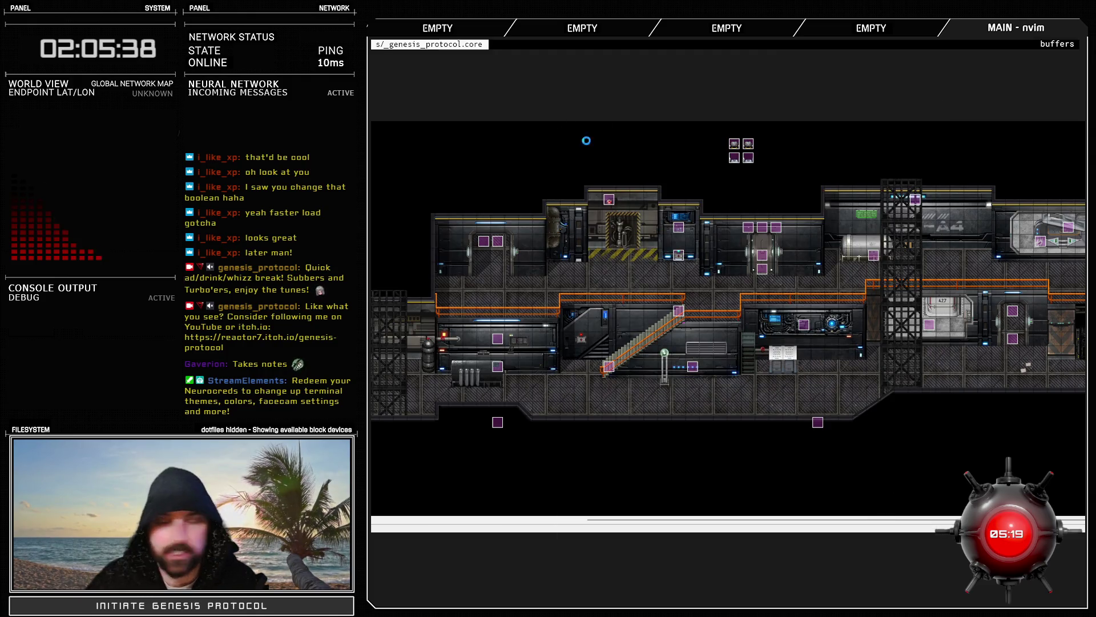
# Search the scripts for 'def kill_enem' and jump to Game_OSE's kill_enemy.
pyautogui.press('F11')
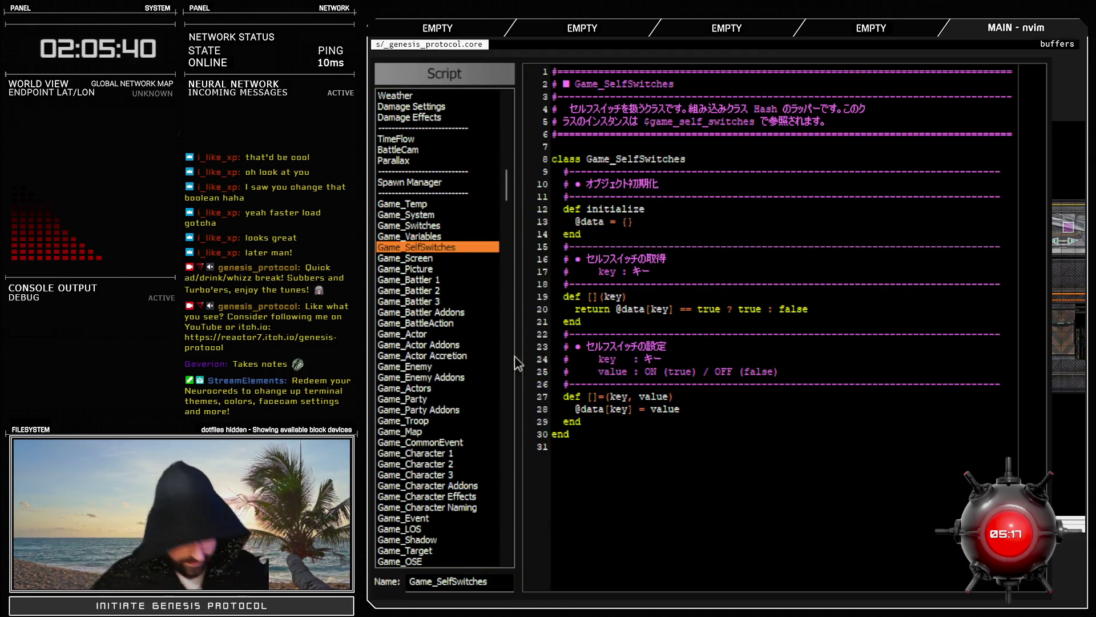
pyautogui.hotkey('ctrl', 'f')
pyautogui.write('def kill_enemy')
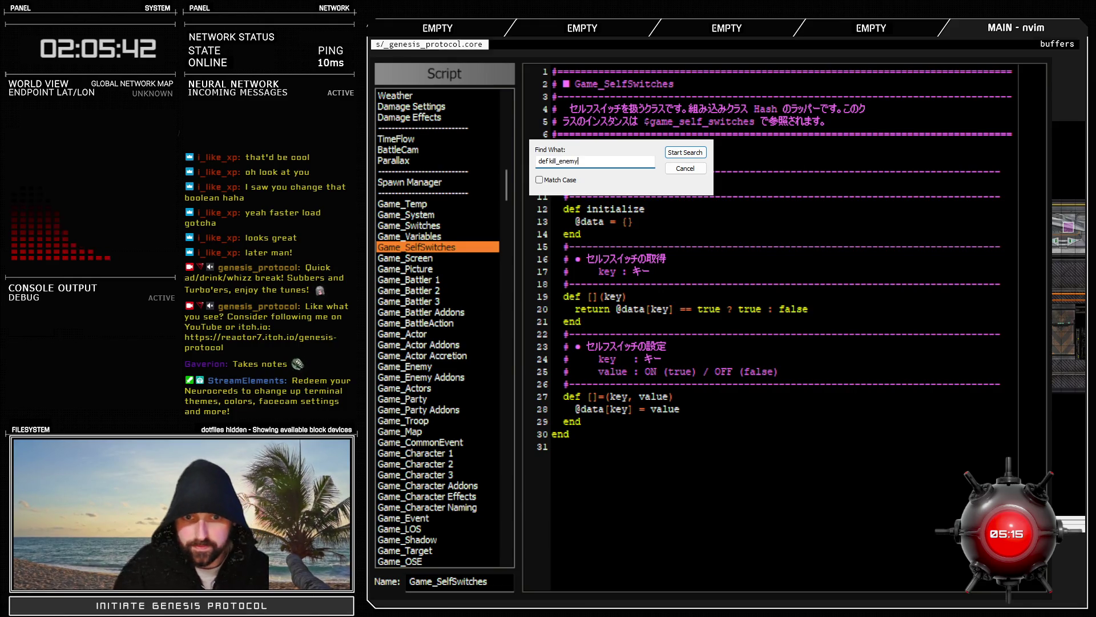
pyautogui.press('Return')
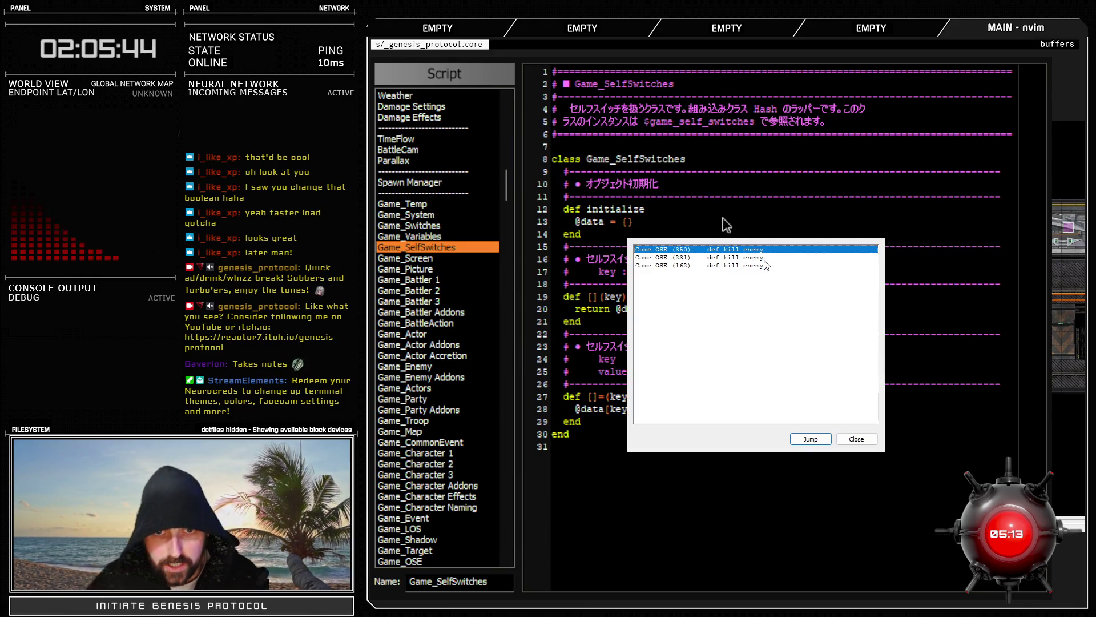
pyautogui.doubleClick(758, 253)
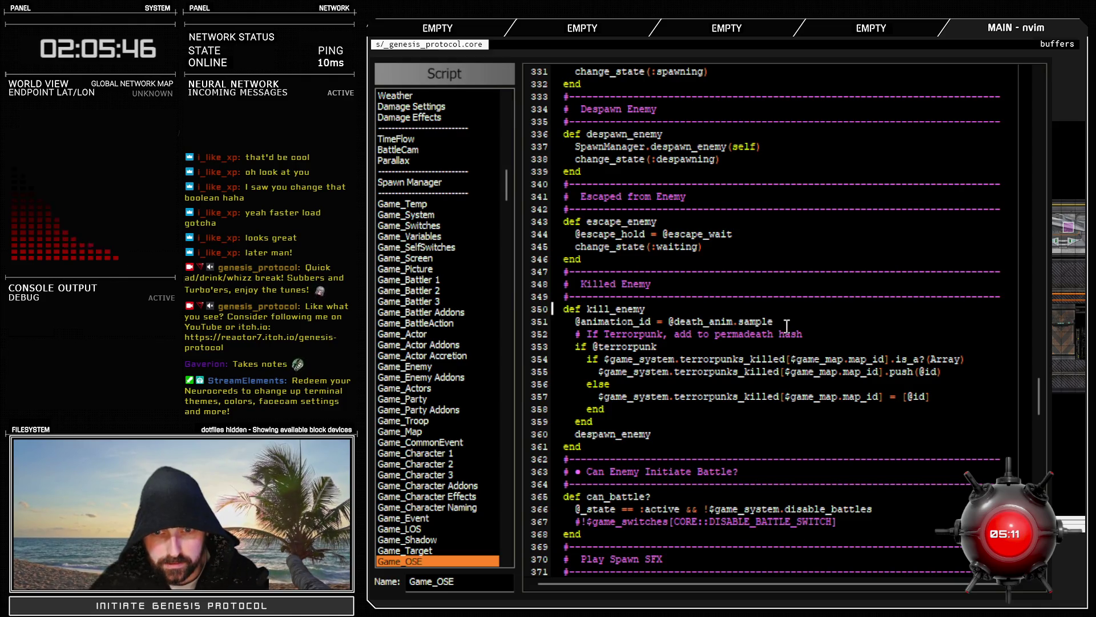
pyautogui.click(660, 434)
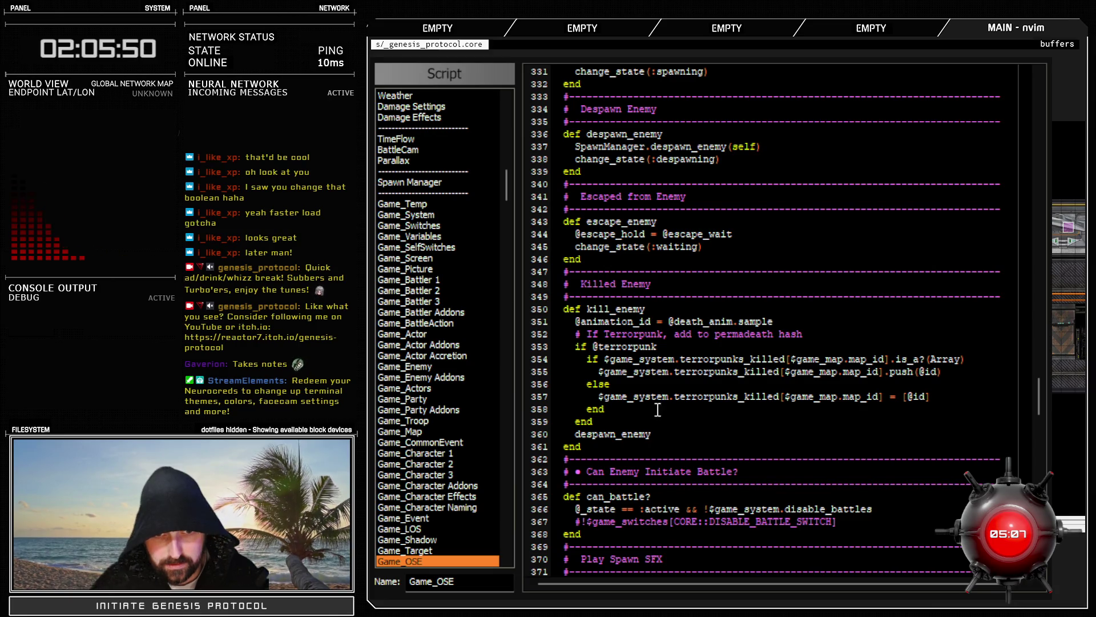
pyautogui.moveTo(575, 317); pyautogui.dragTo(794, 317)
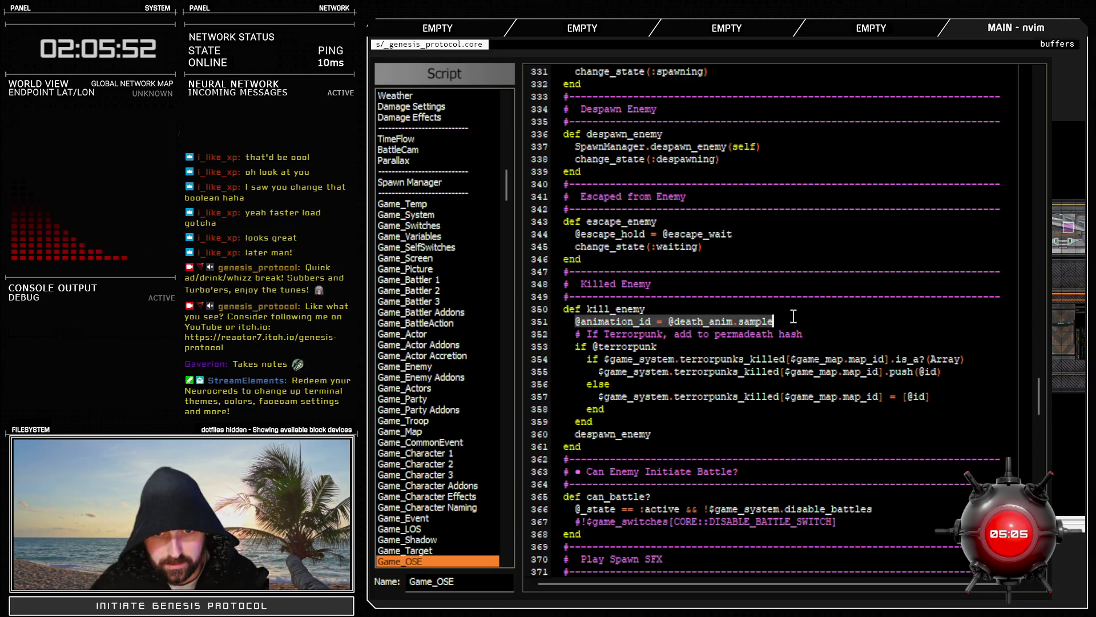
pyautogui.click(805, 324)
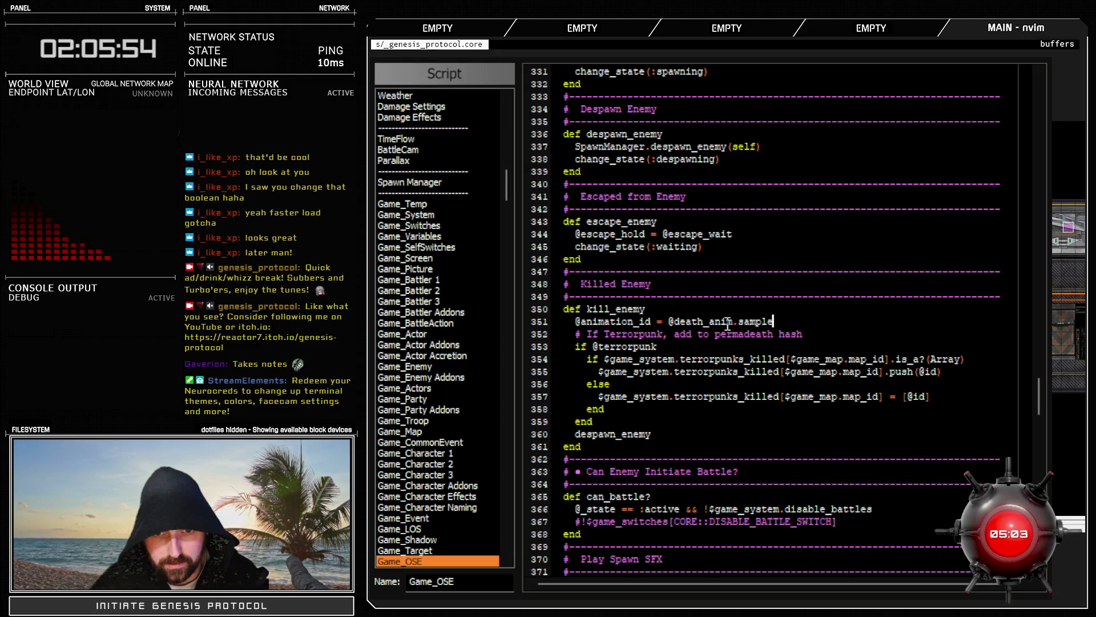
pyautogui.click(623, 422)
pyautogui.press('Return')
pyautogui.scroll(16, 641, 434)
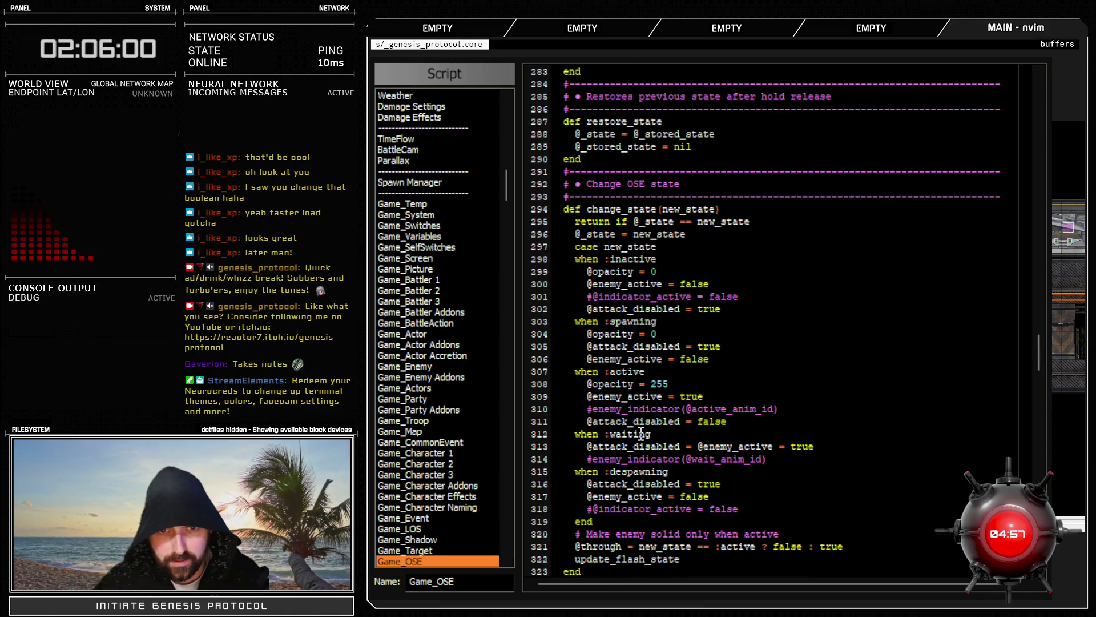
pyautogui.scroll(-20, 640, 434)
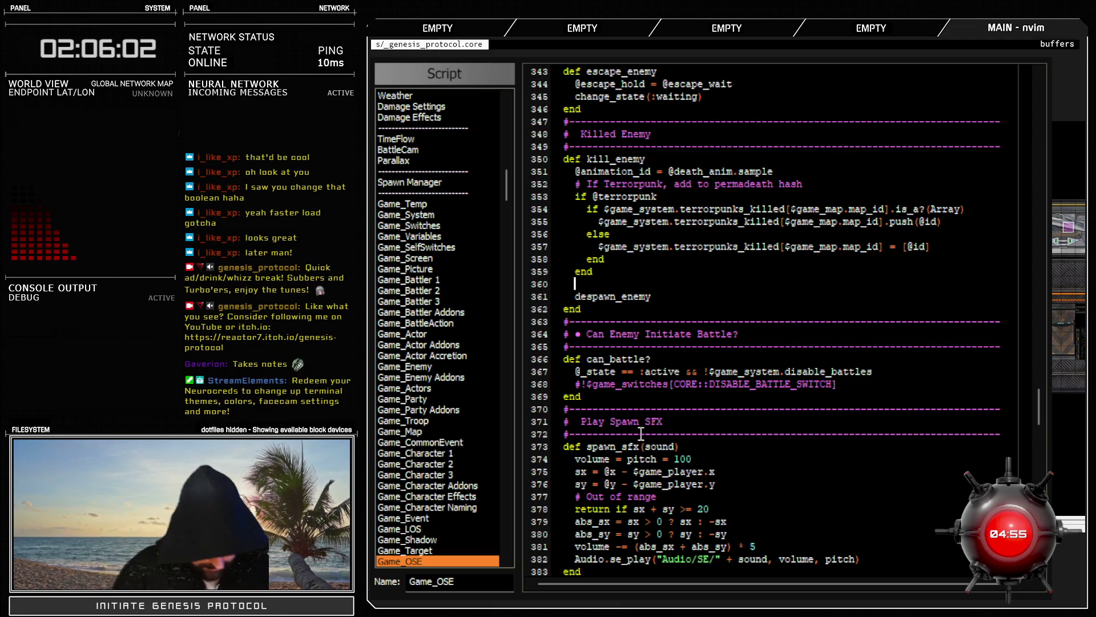
pyautogui.write('_state = ')
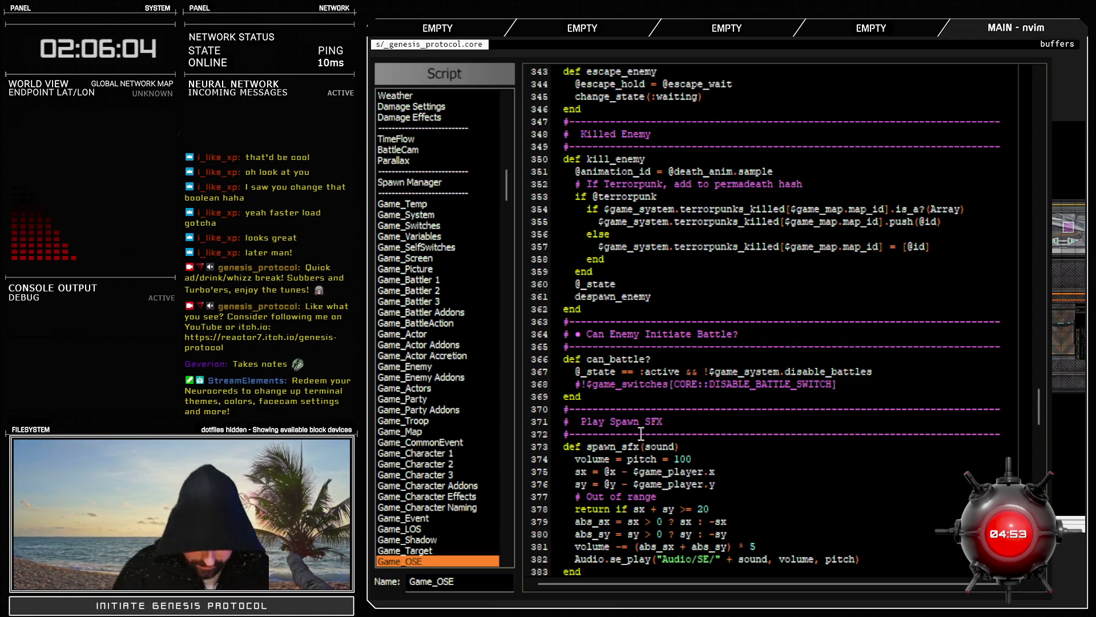
pyautogui.write(':dy')
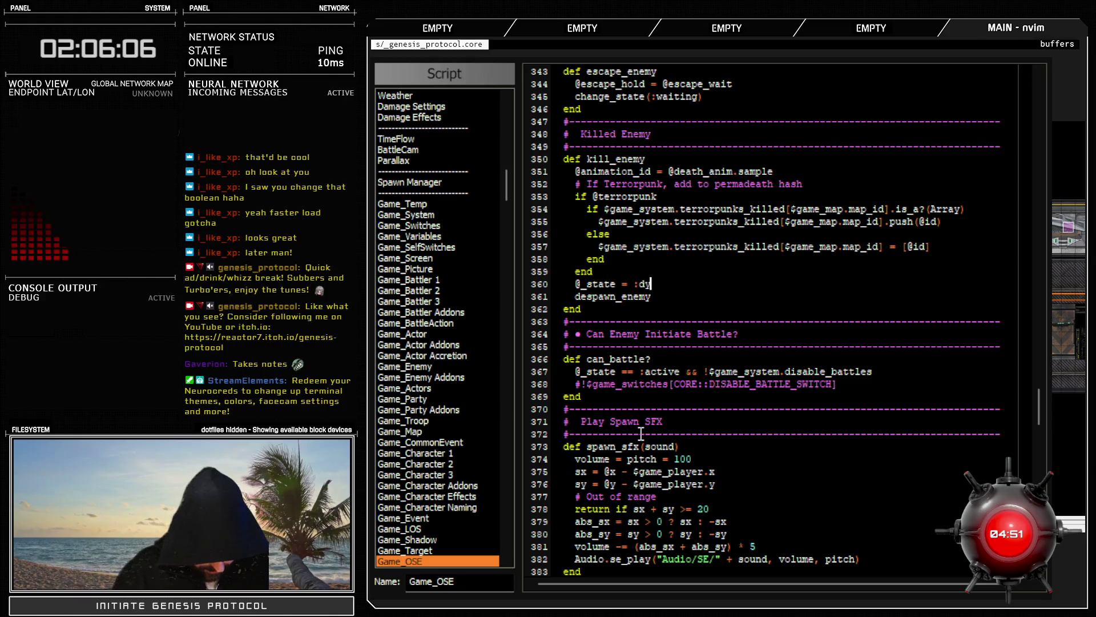
pyautogui.write('ing')
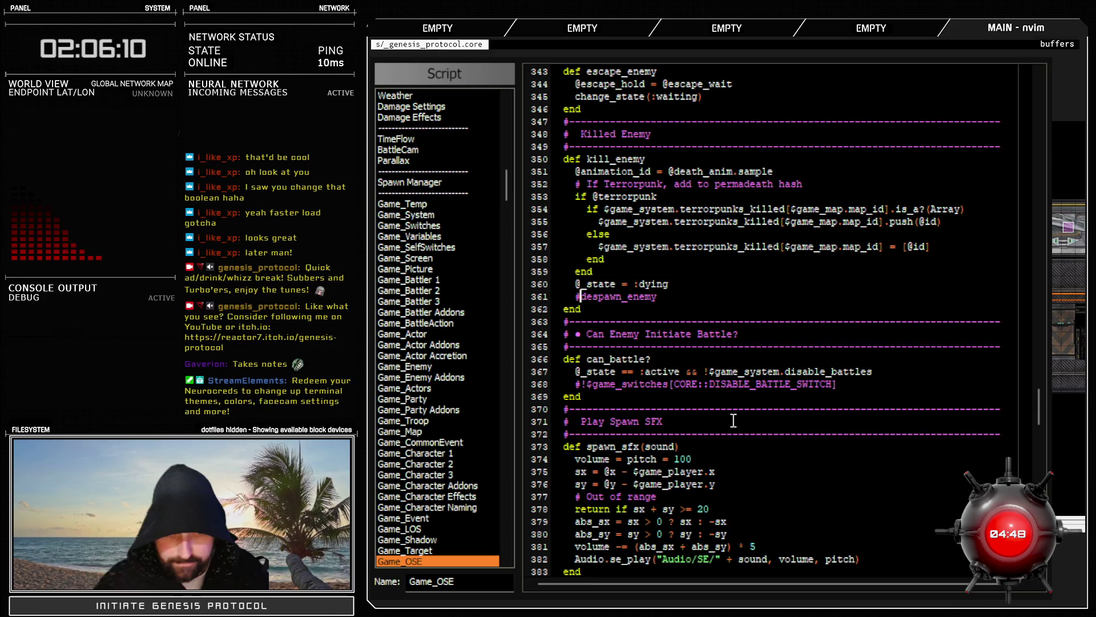
pyautogui.scroll(-20, 737, 417)
pyautogui.scroll(1, 741, 419)
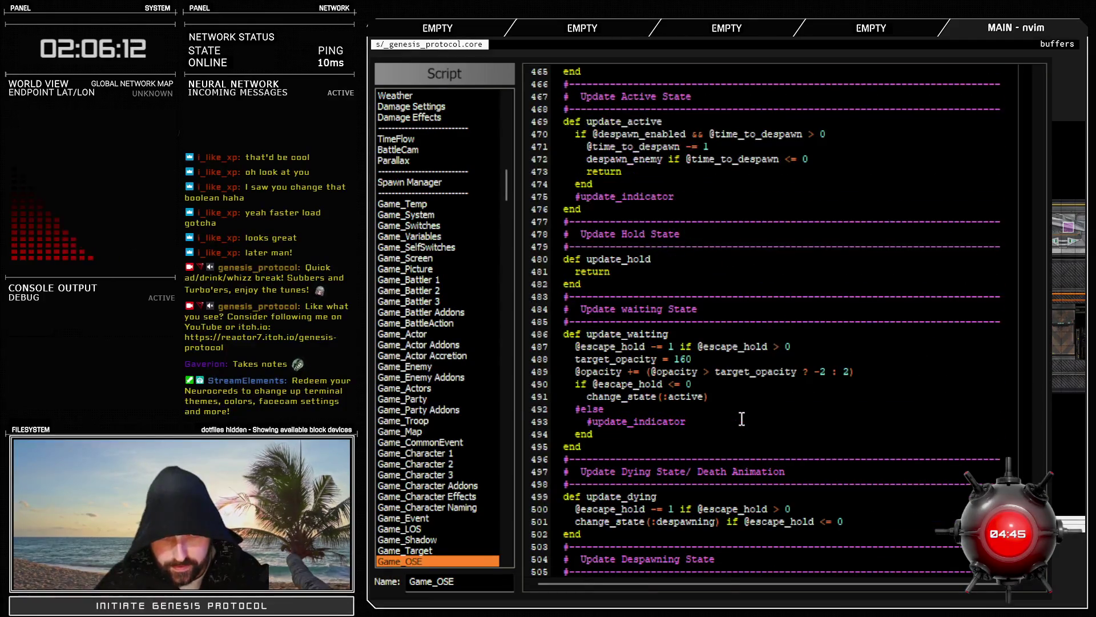
pyautogui.scroll(-10, 674, 360)
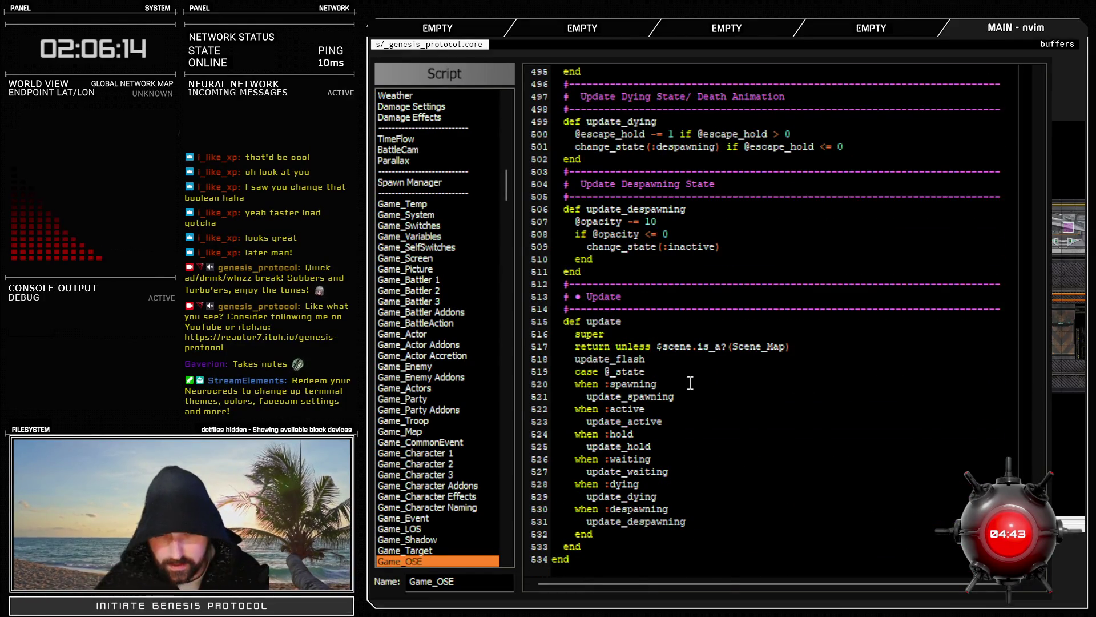
pyautogui.scroll(4, 689, 383)
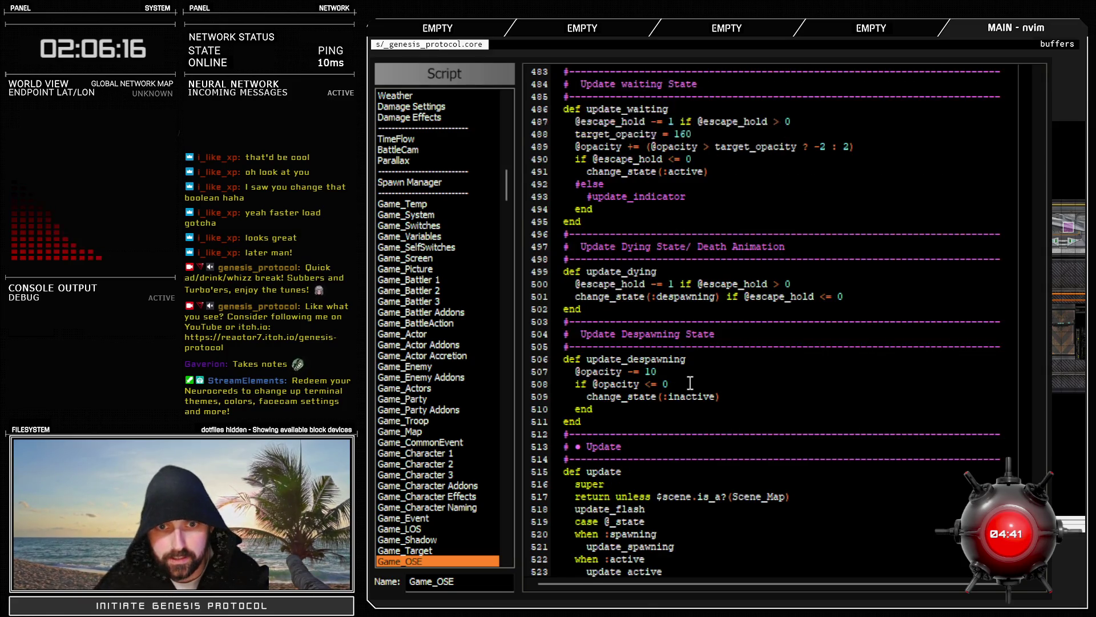
pyautogui.scroll(18, 690, 383)
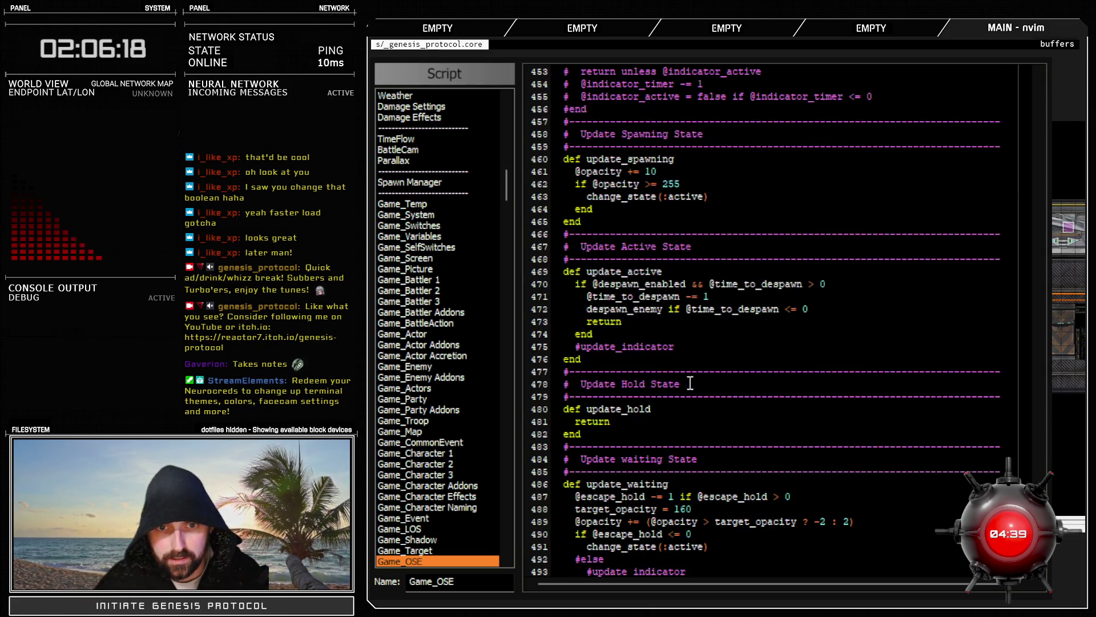
pyautogui.scroll(20, 645, 432)
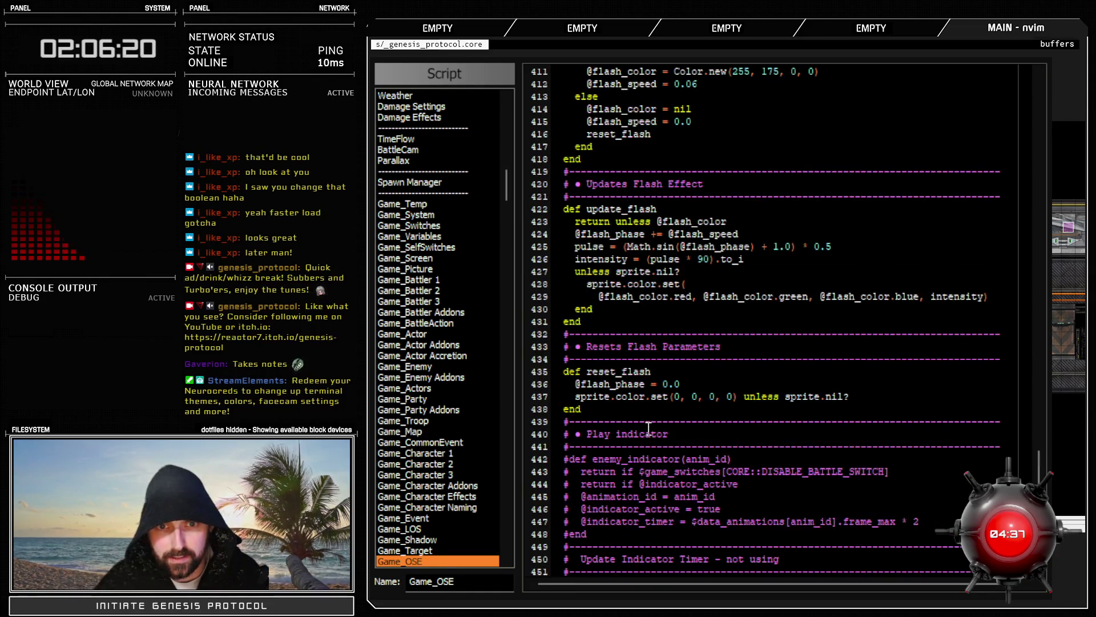
pyautogui.scroll(2, 653, 426)
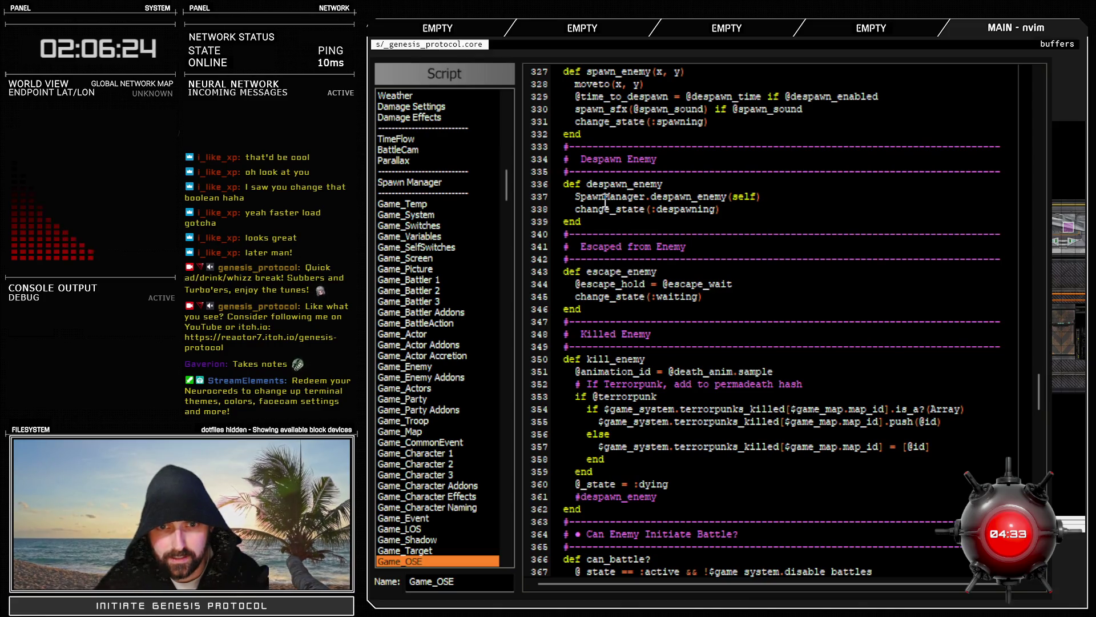
pyautogui.moveTo(591, 209); pyautogui.dragTo(755, 207)
pyautogui.click(772, 206)
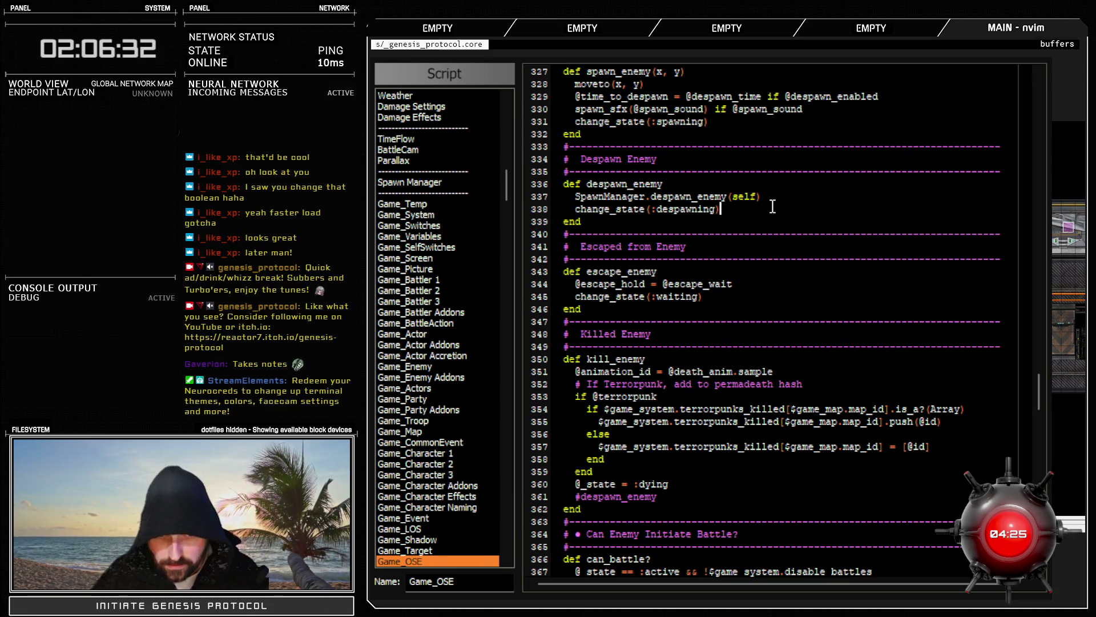
pyautogui.scroll(-8, 683, 415)
pyautogui.scroll(-20, 683, 415)
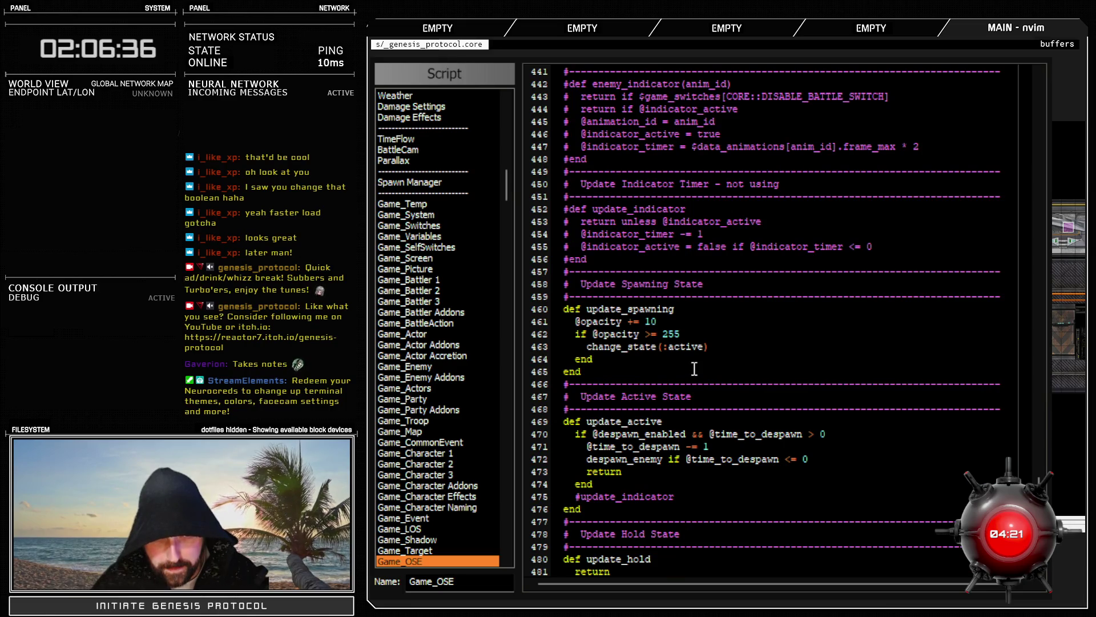
pyautogui.scroll(-8, 694, 369)
pyautogui.scroll(-6, 695, 366)
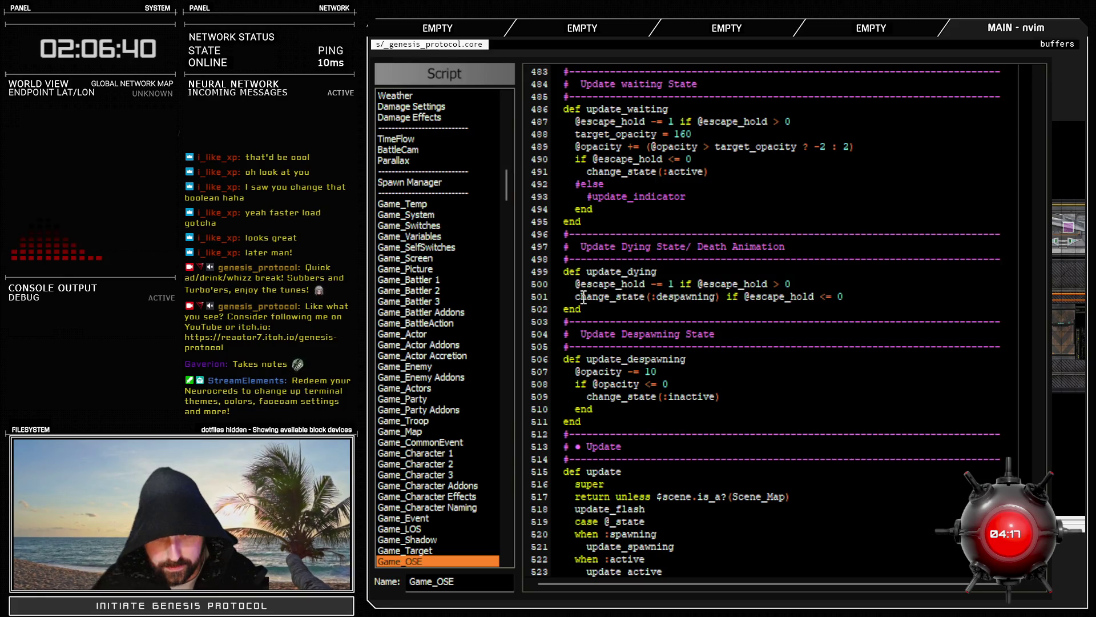
# Replace change_state(:despawning) on line 501 of update_dying with despawn_enemy.
pyautogui.moveTo(574, 296); pyautogui.dragTo(720, 301)
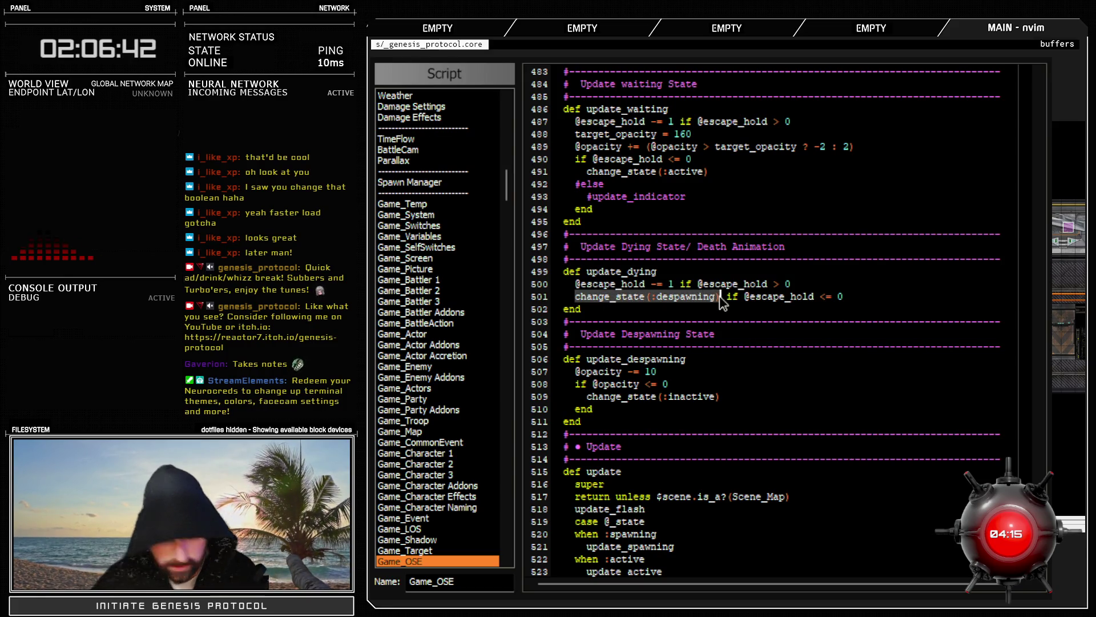
pyautogui.write('despawn_enem')
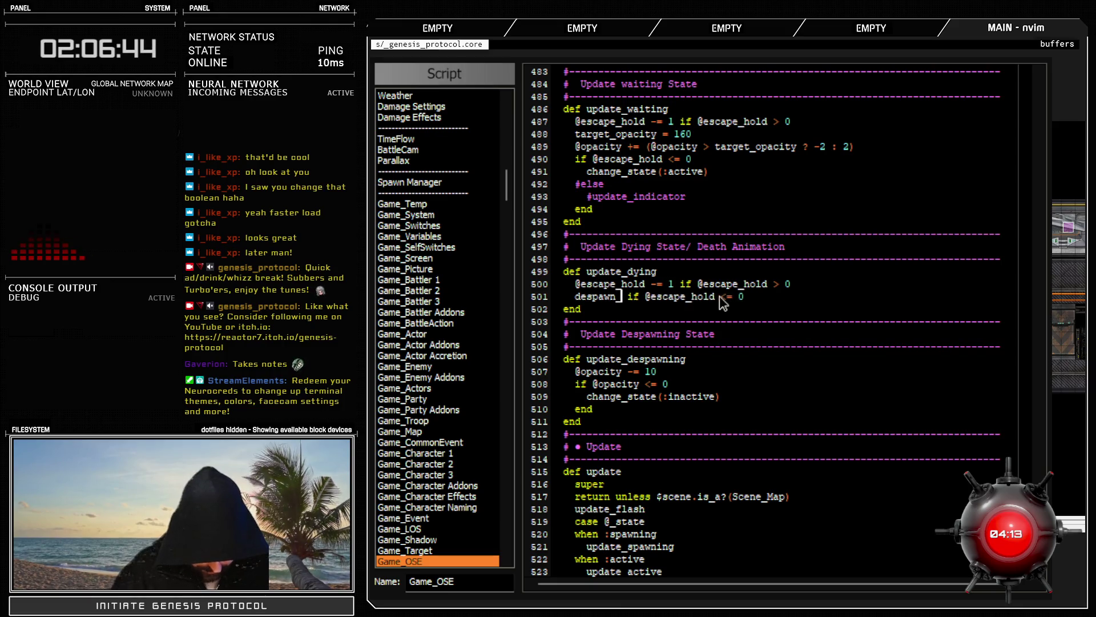
pyautogui.write('y')
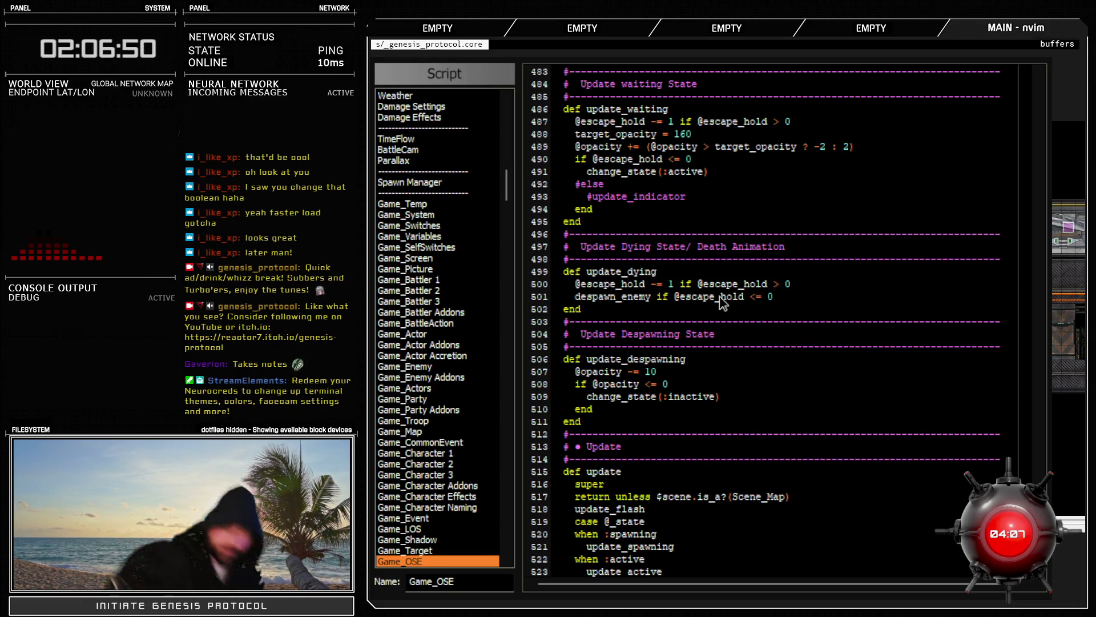
pyautogui.scroll(18, 722, 302)
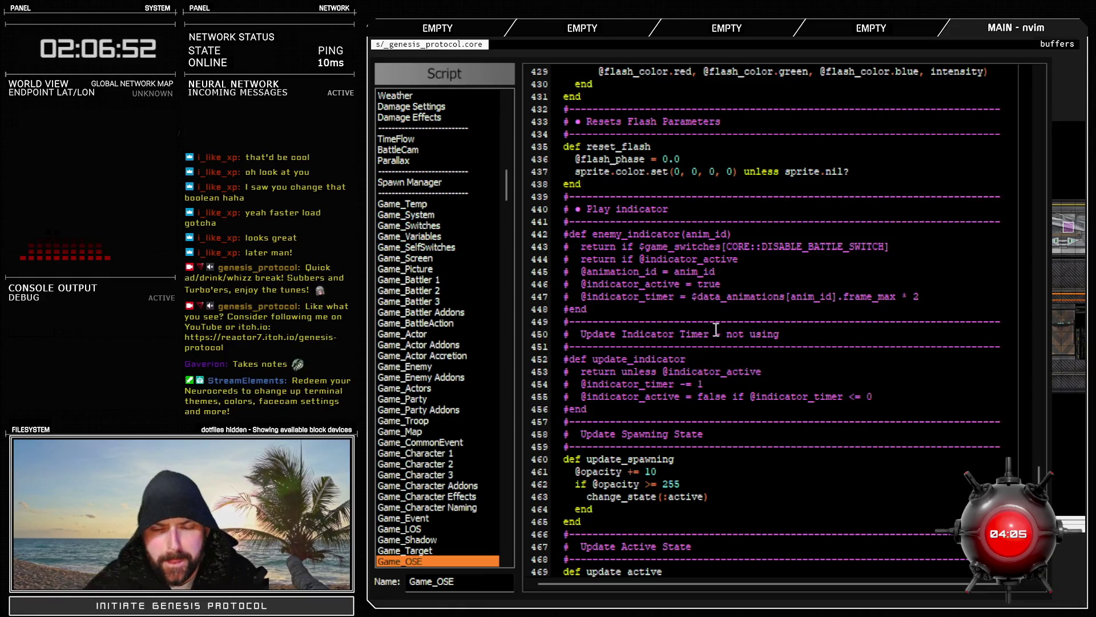
pyautogui.scroll(8, 750, 392)
pyautogui.scroll(18, 736, 397)
pyautogui.scroll(6, 687, 394)
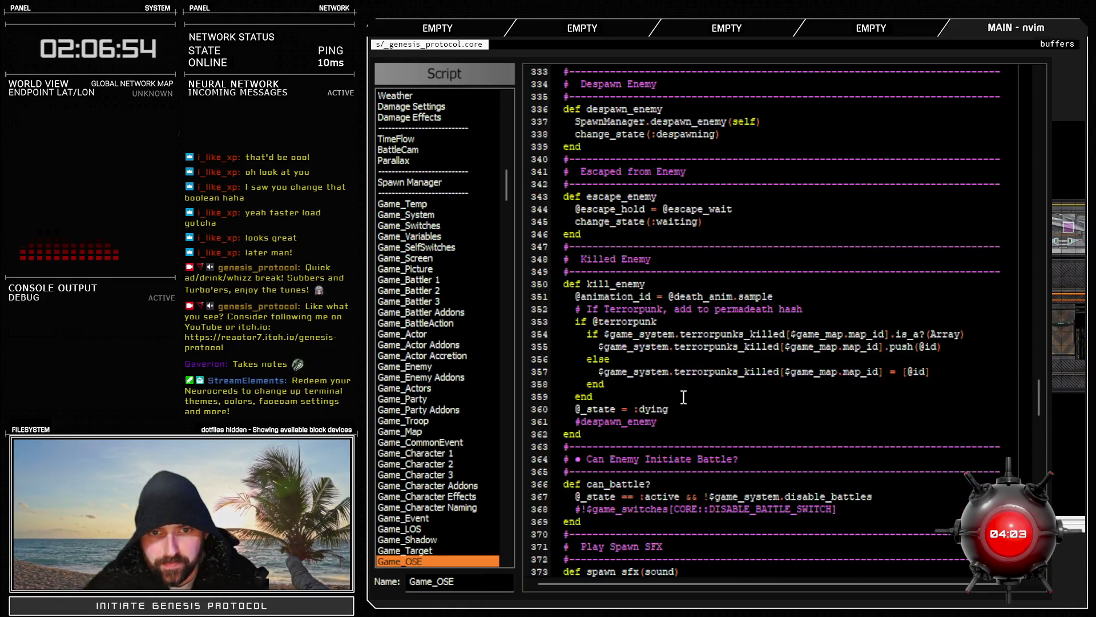
# Review kill_enemy around line 351 and select a line further down in Game_OSE.
pyautogui.click(816, 296)
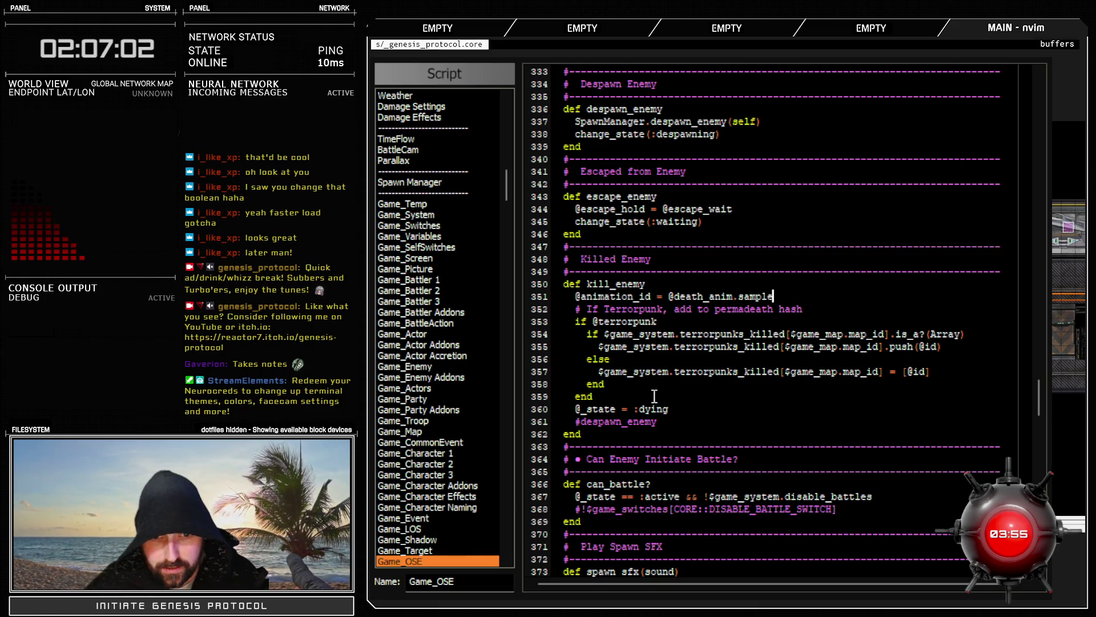
pyautogui.scroll(-14, 692, 411)
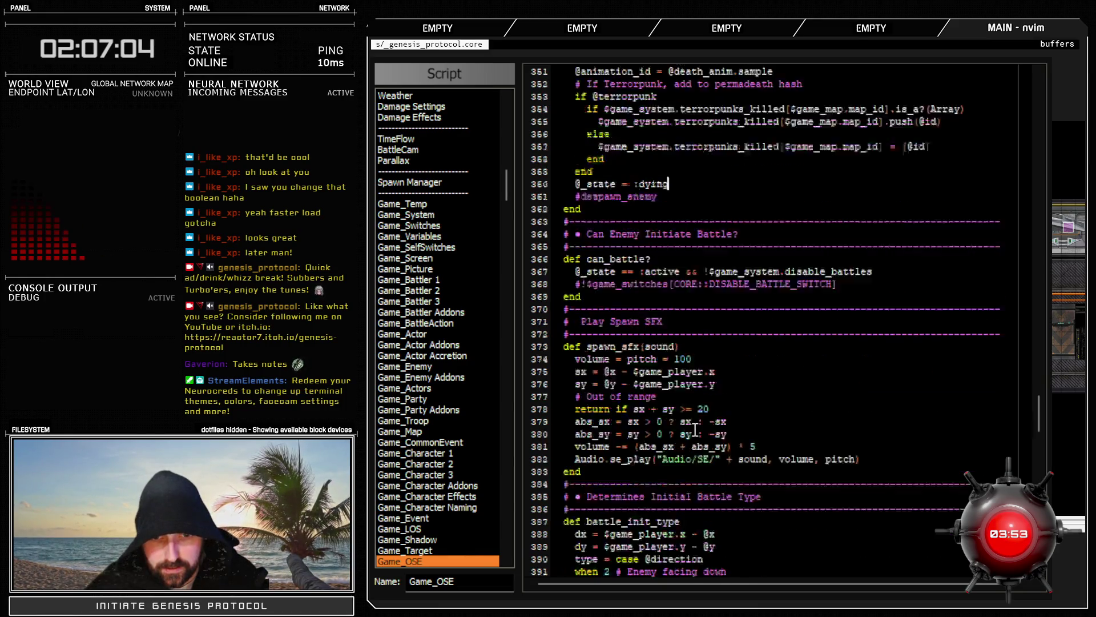
pyautogui.scroll(-18, 695, 433)
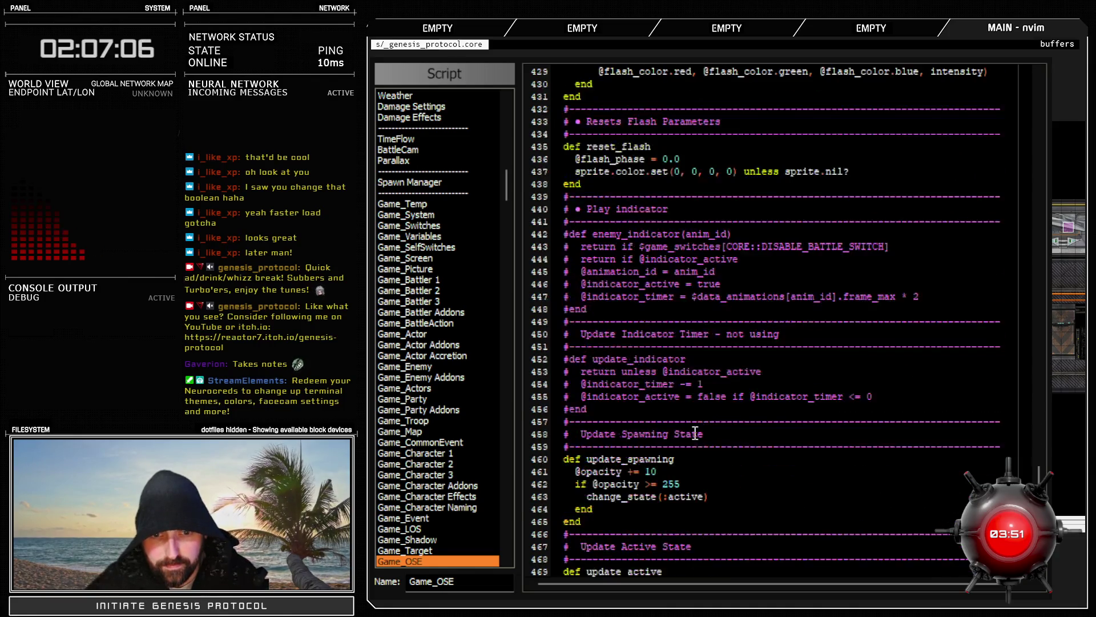
pyautogui.scroll(-6, 695, 432)
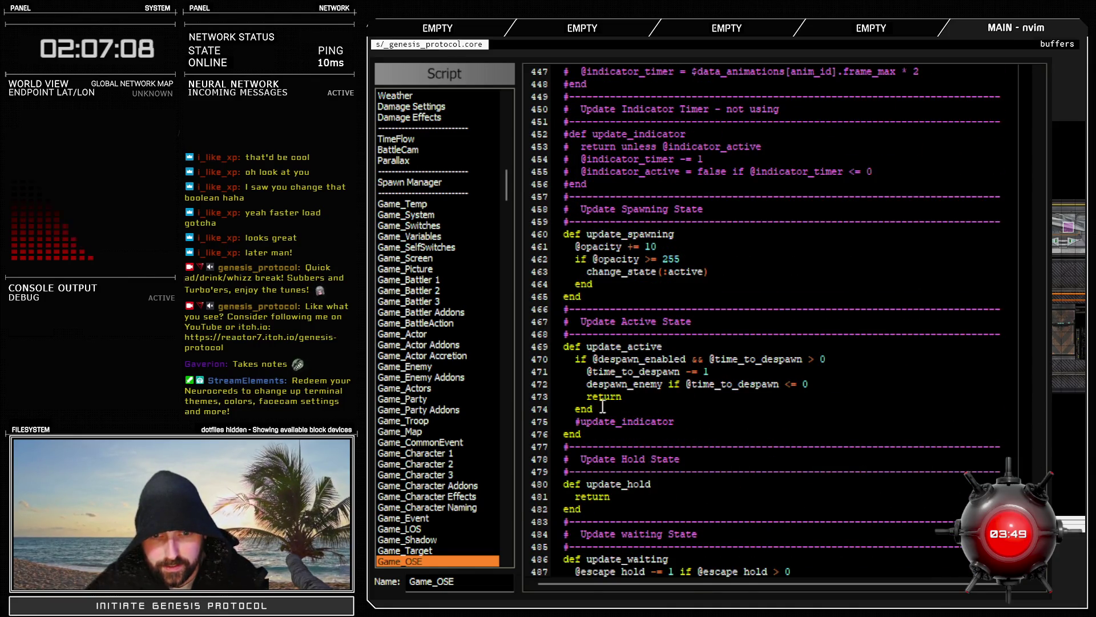
pyautogui.scroll(-4, 637, 475)
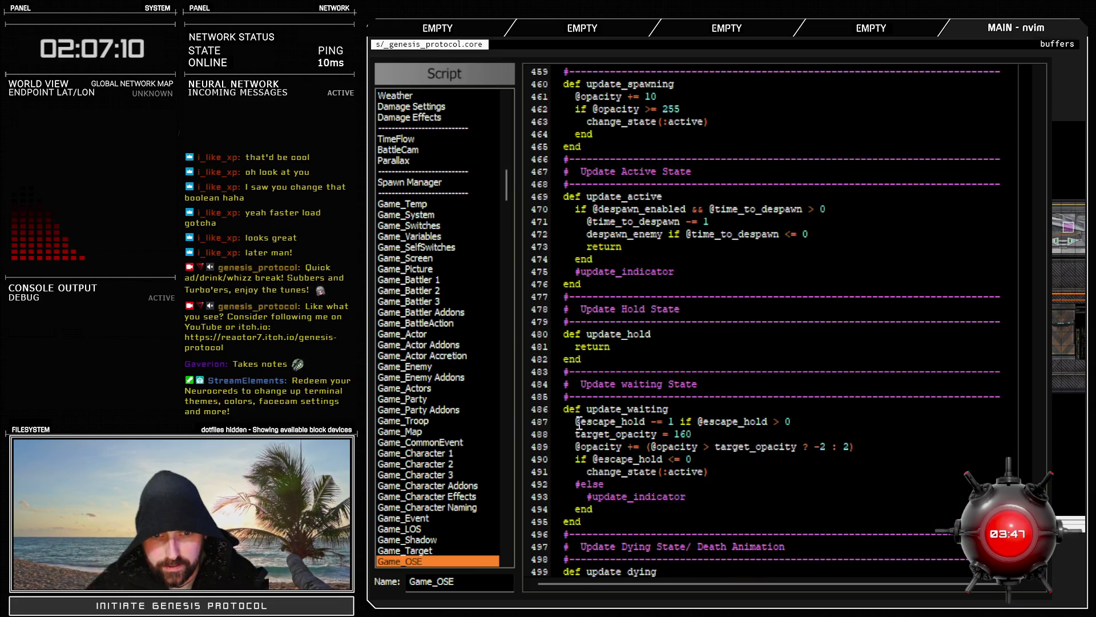
pyautogui.moveTo(576, 422); pyautogui.dragTo(644, 422)
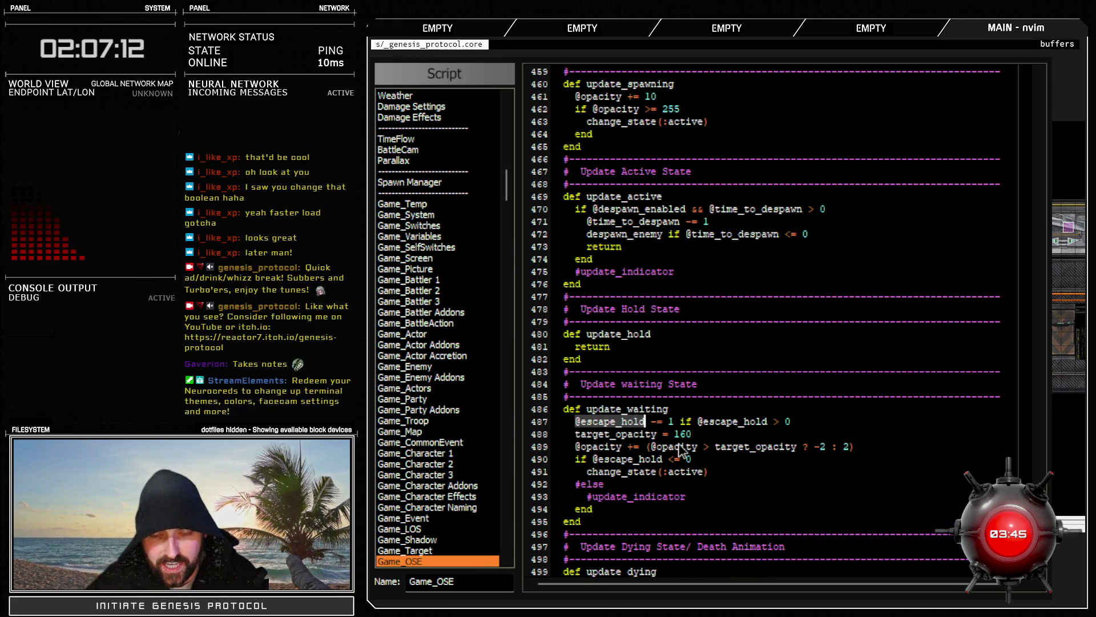
pyautogui.scroll(20, 697, 497)
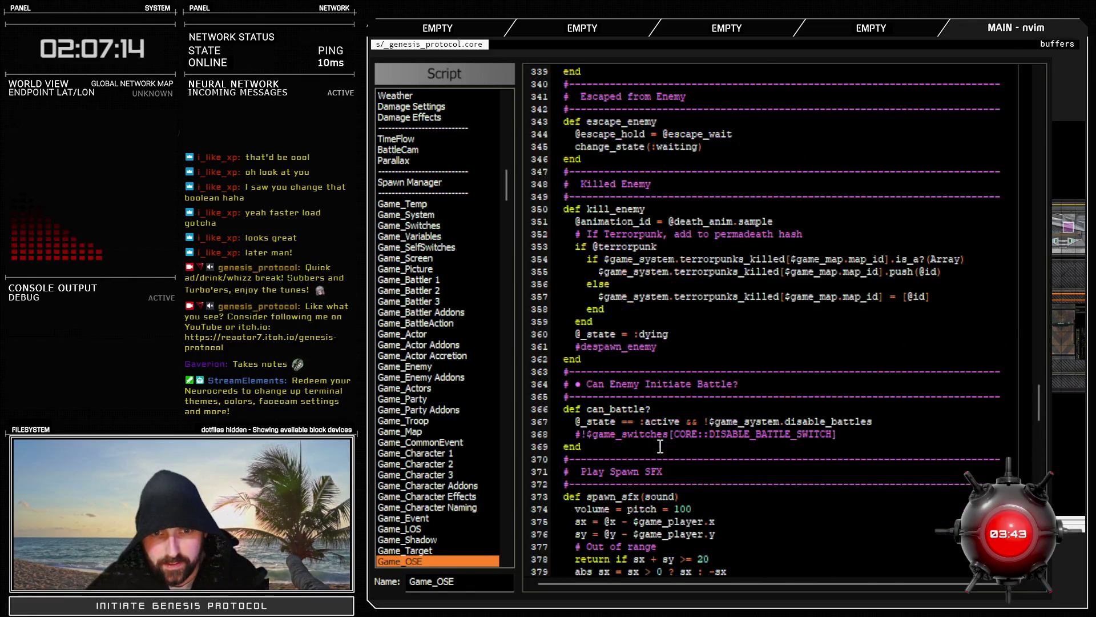
pyautogui.scroll(-4, 660, 446)
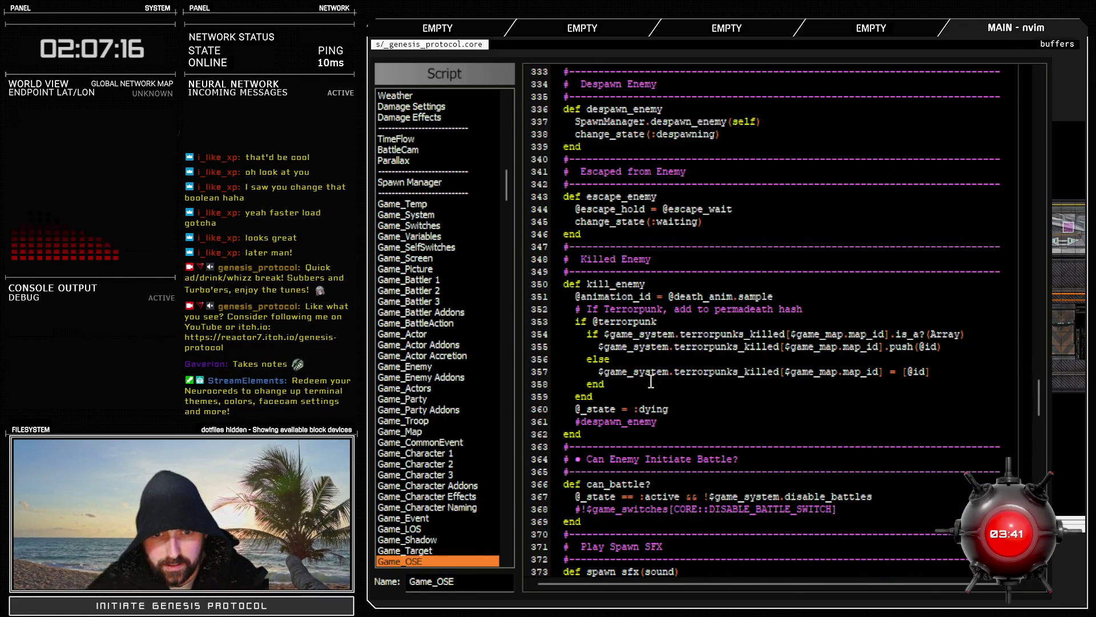
pyautogui.click(624, 399)
pyautogui.press('Return')
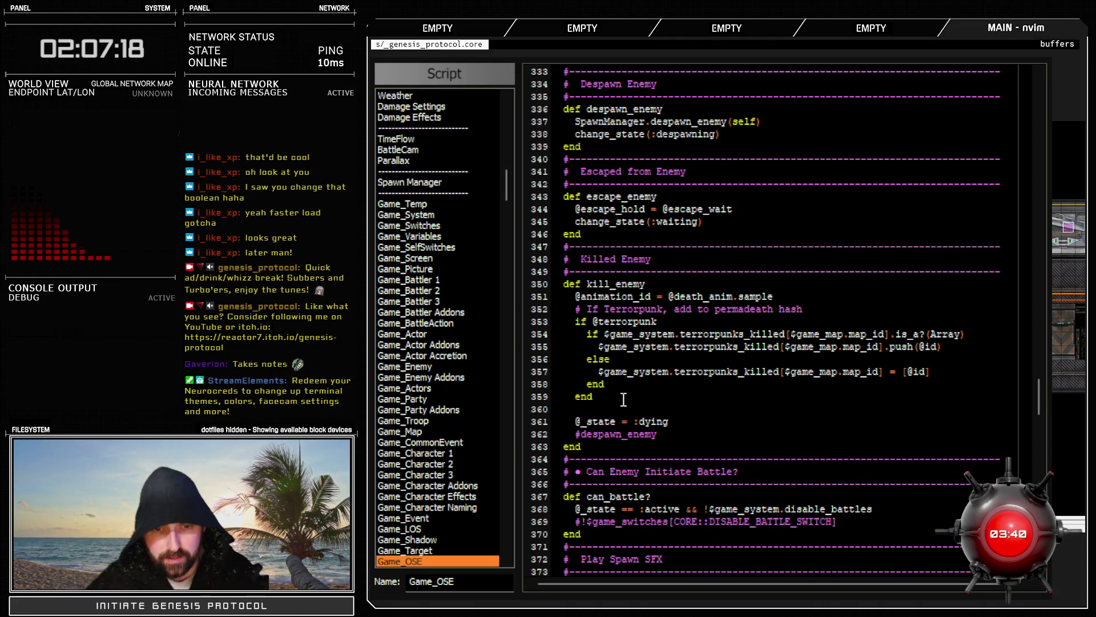
pyautogui.write('@escape_hold ')
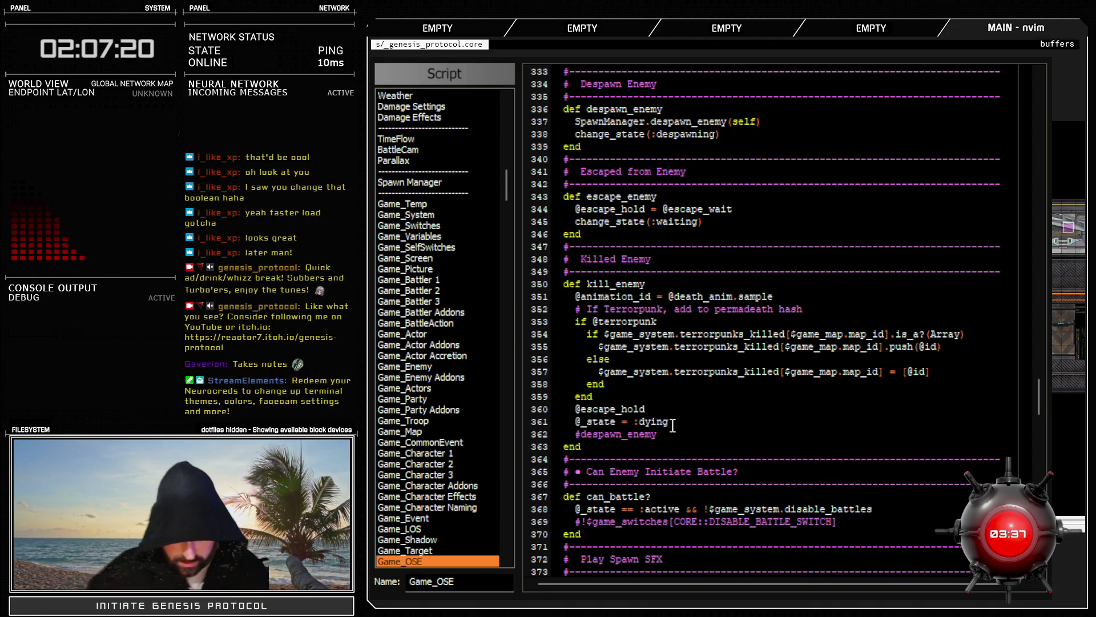
pyautogui.write('= ')
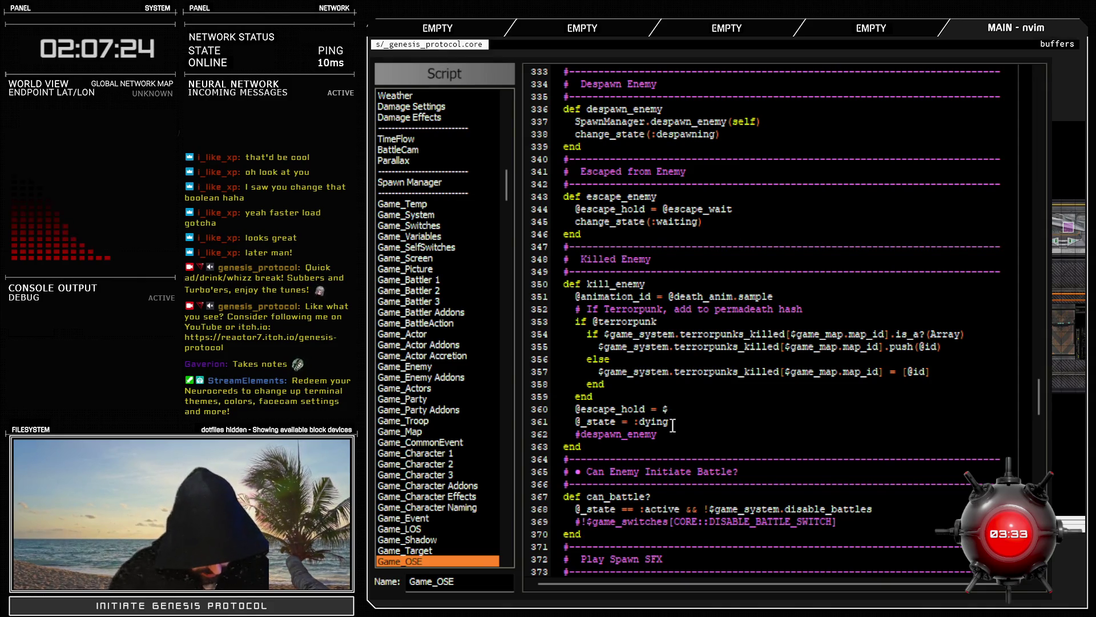
pyautogui.write('$data_an')
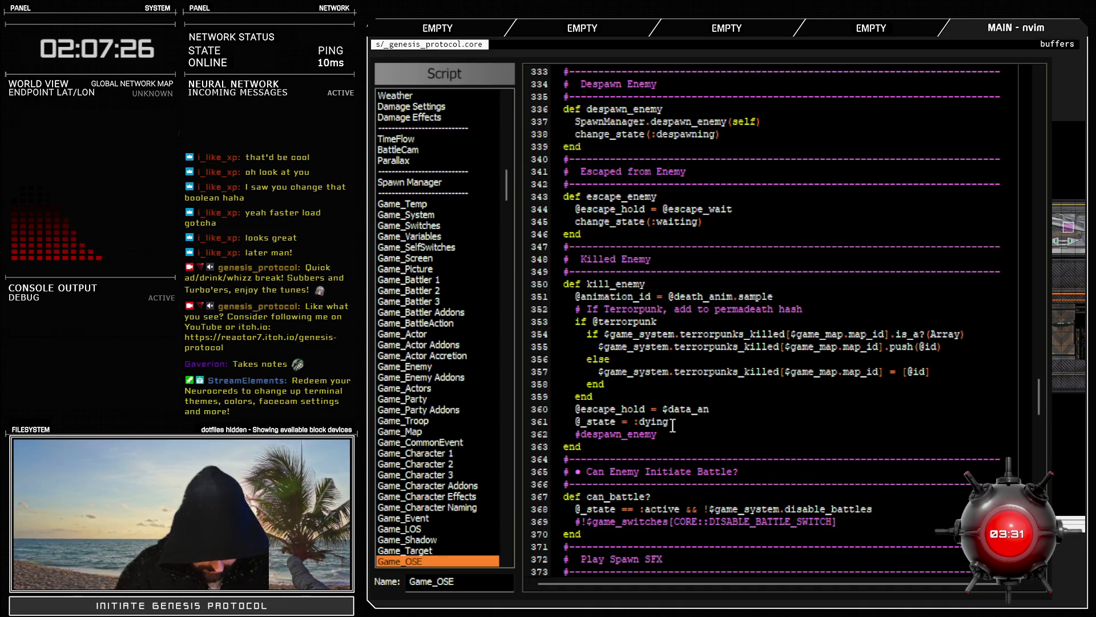
pyautogui.write('imations[@')
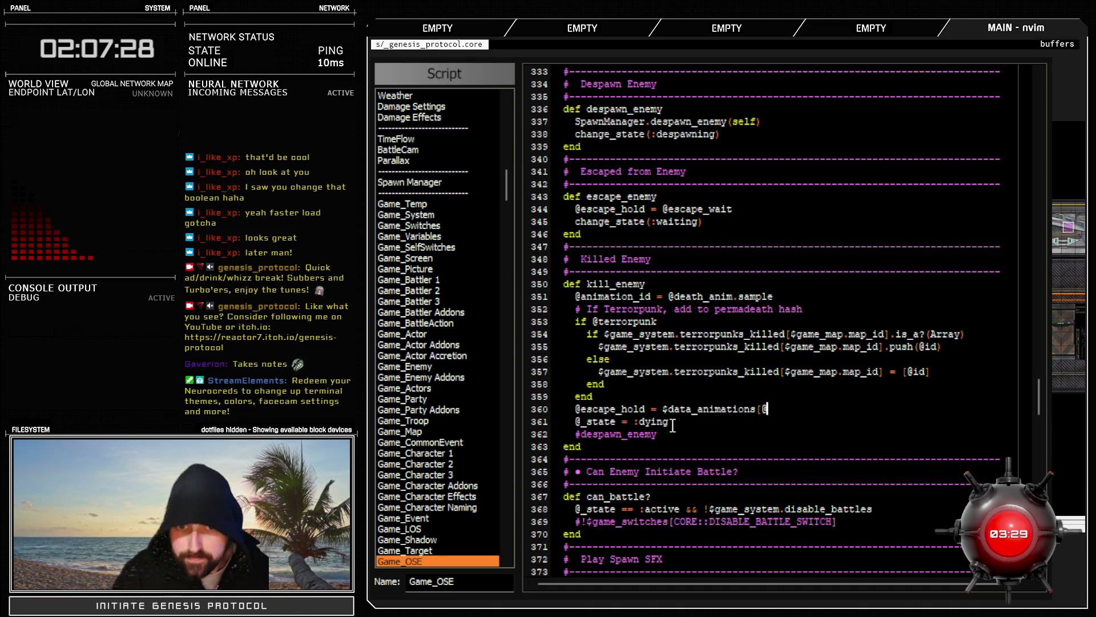
pyautogui.write('animation_id].')
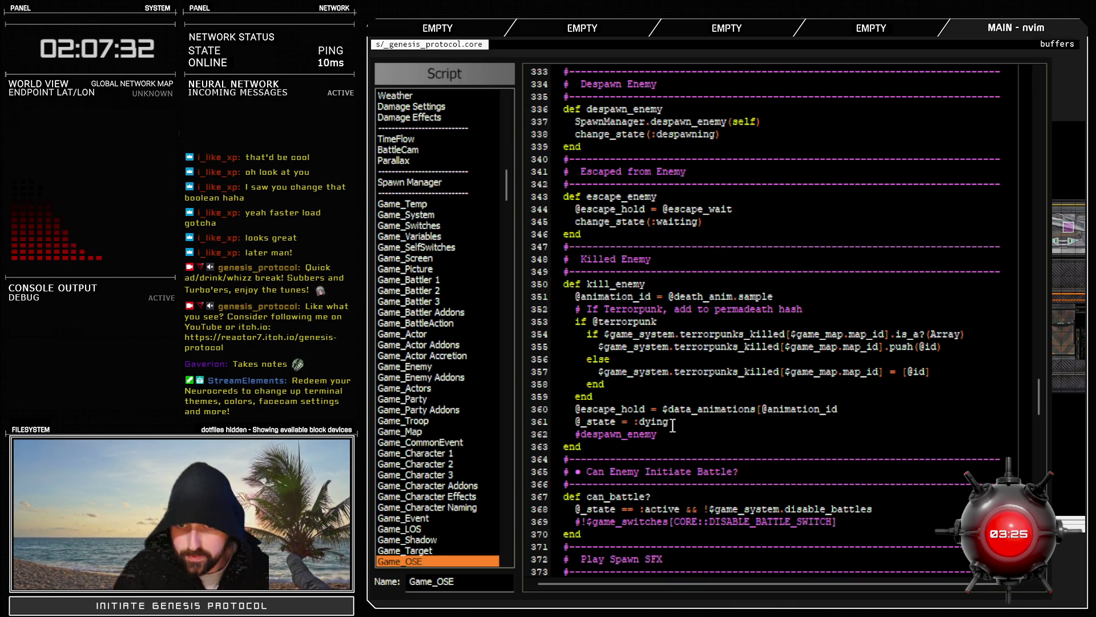
pyautogui.write('frame_')
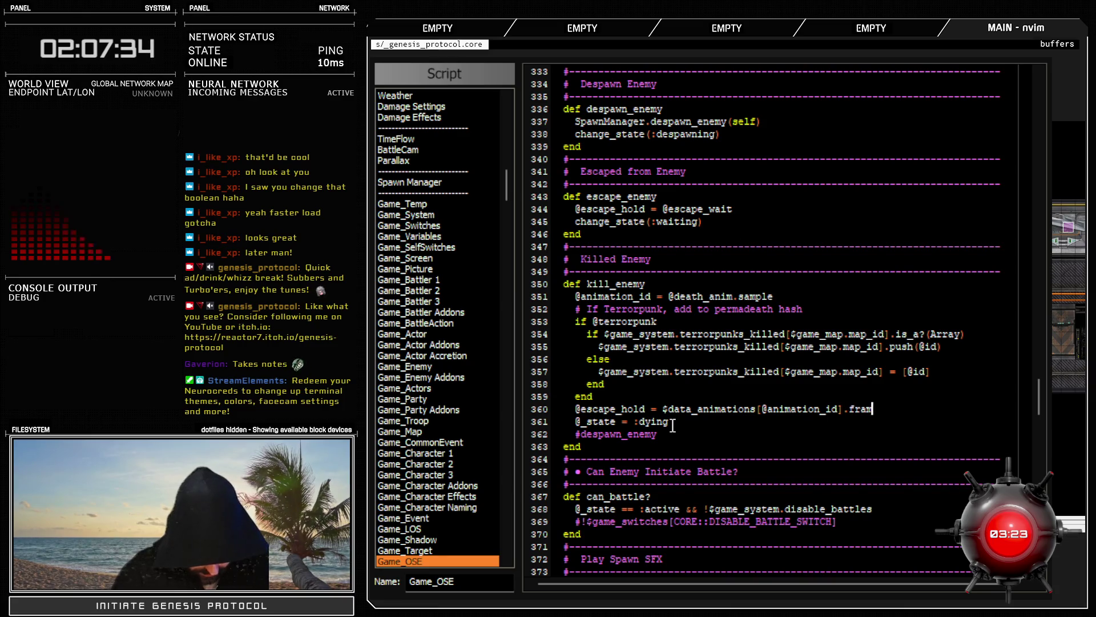
pyautogui.write('max')
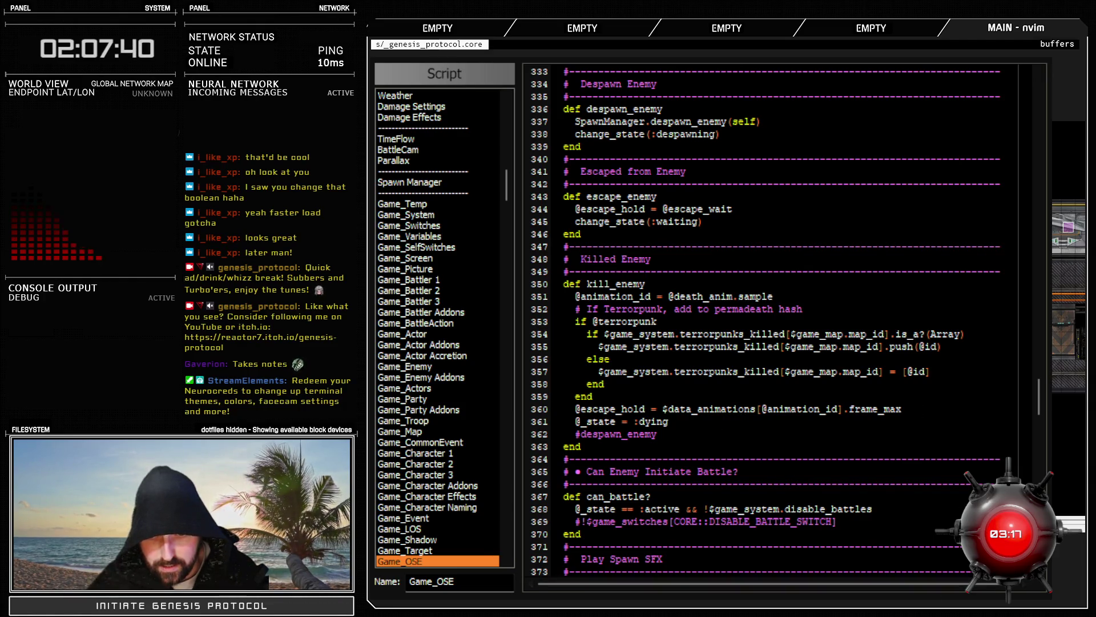
# Close the Script Editor, start a playtest and load the Lab19 save in slot 2.
pyautogui.press('Escape')
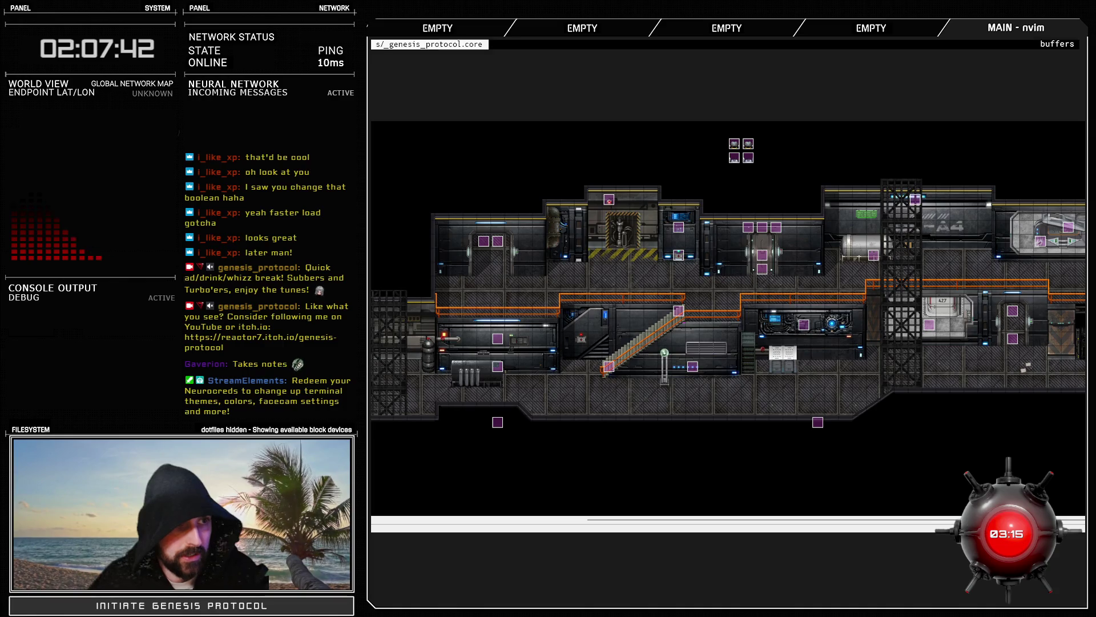
pyautogui.hotkey('ctrl', 'r')
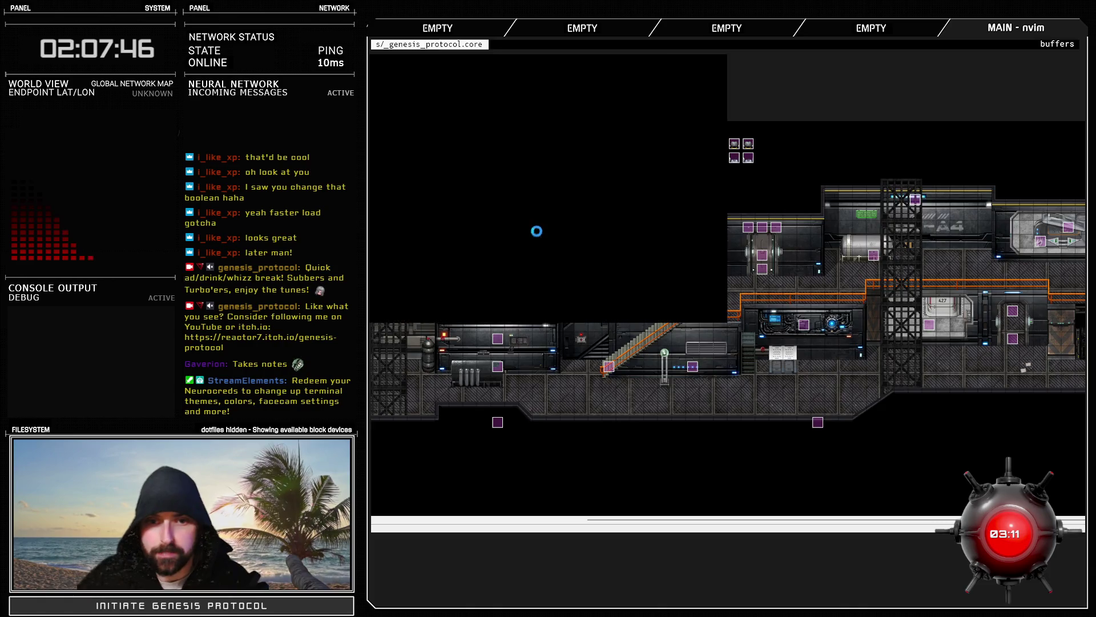
pyautogui.press('Return')
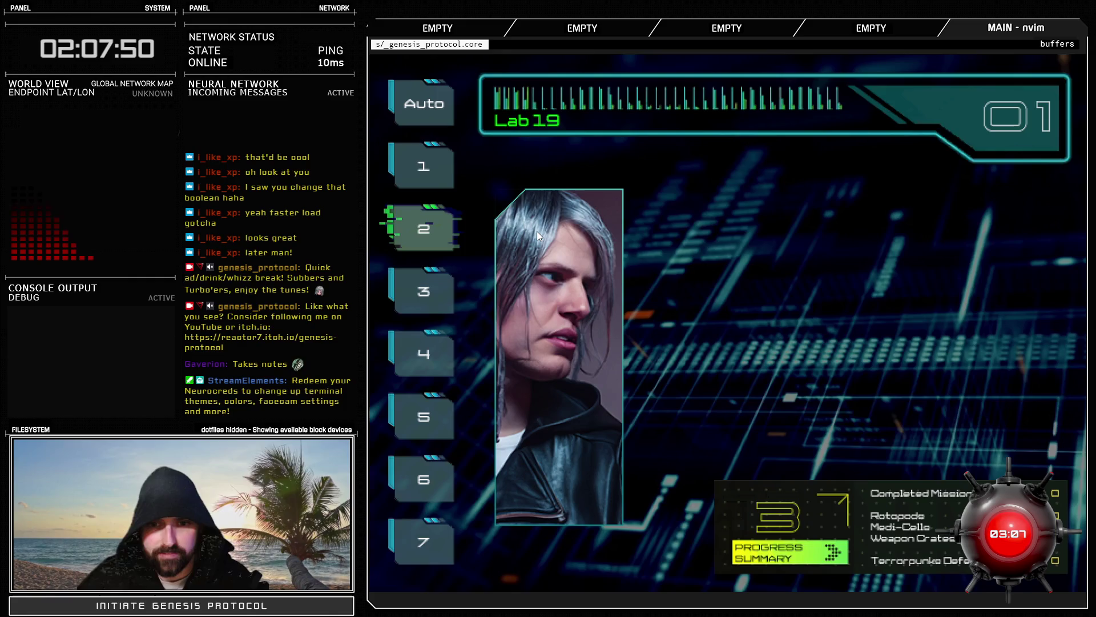
pyautogui.press('Return')
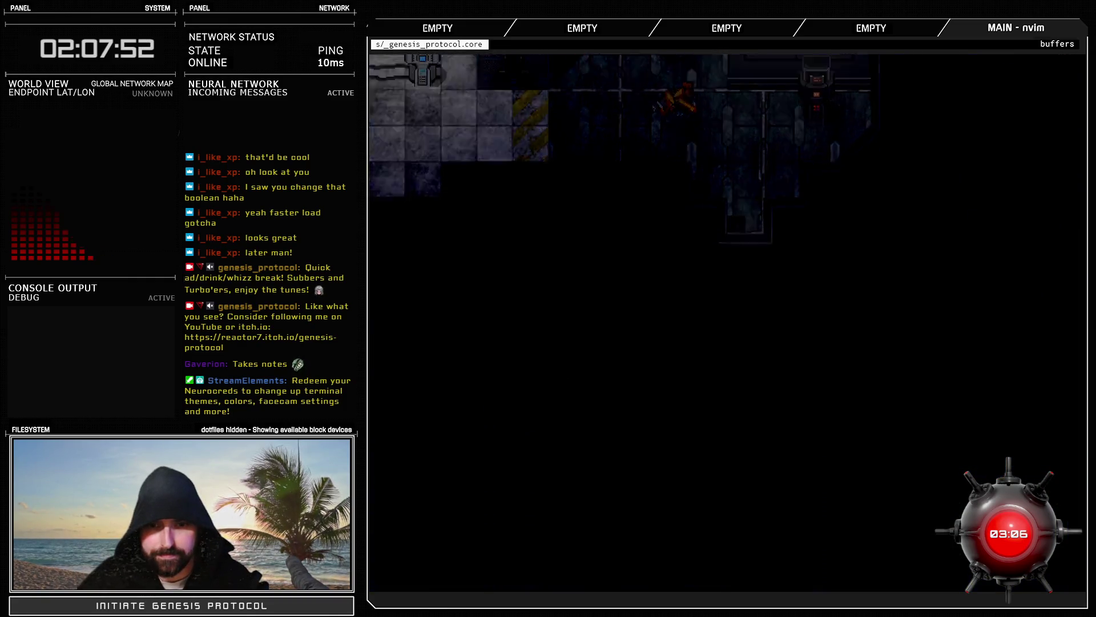
# Walk the character west into the robots to trigger a battle.
pyautogui.press('Left')
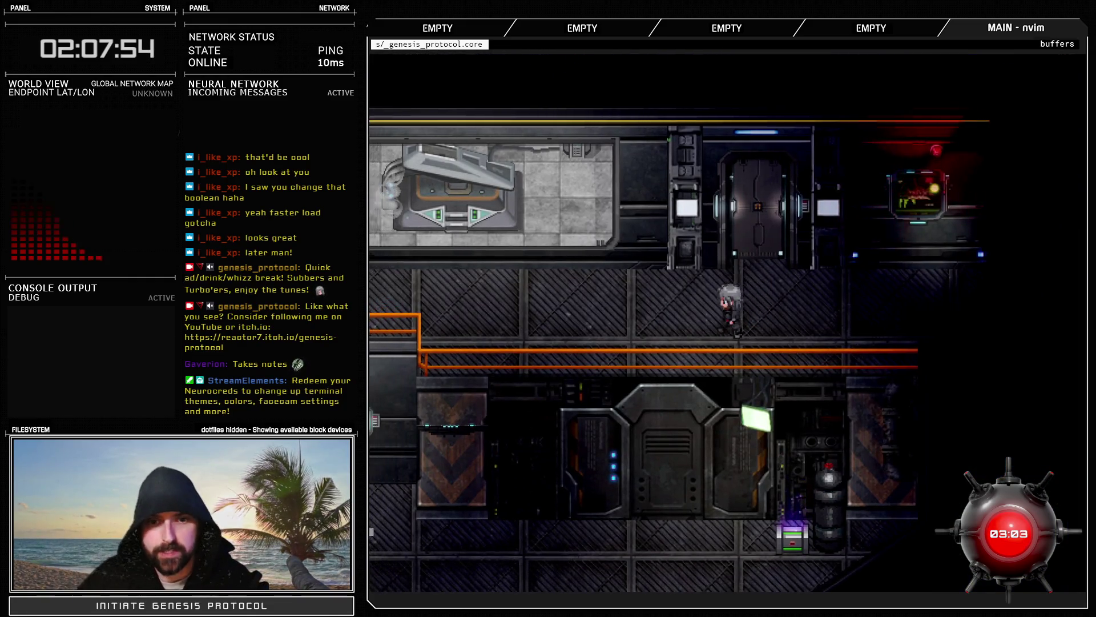
pyautogui.press('Left')
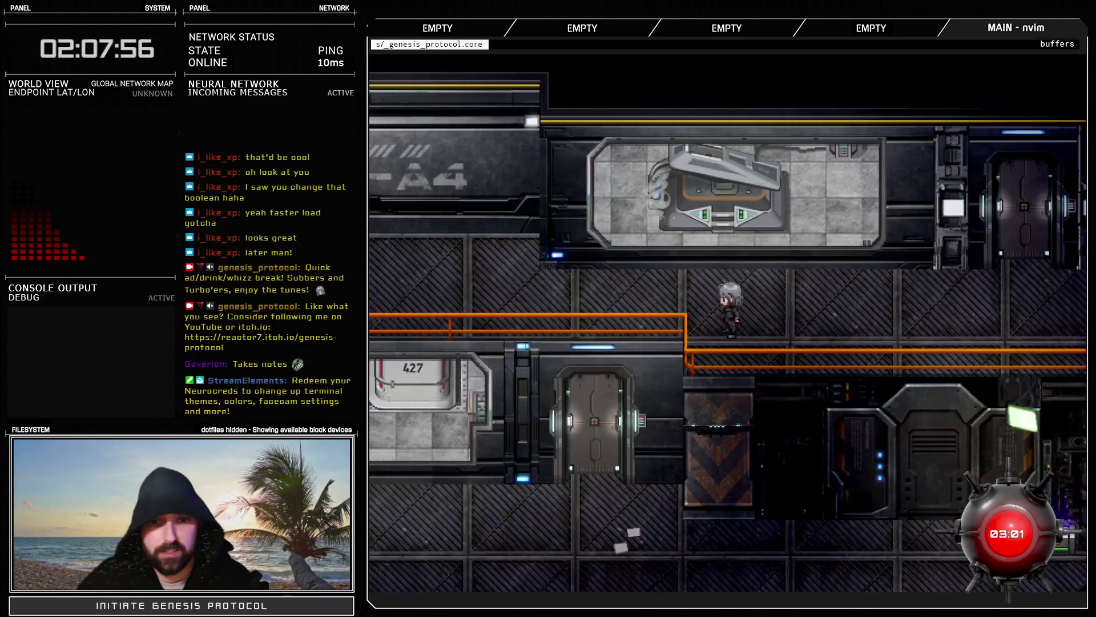
pyautogui.press('Left')
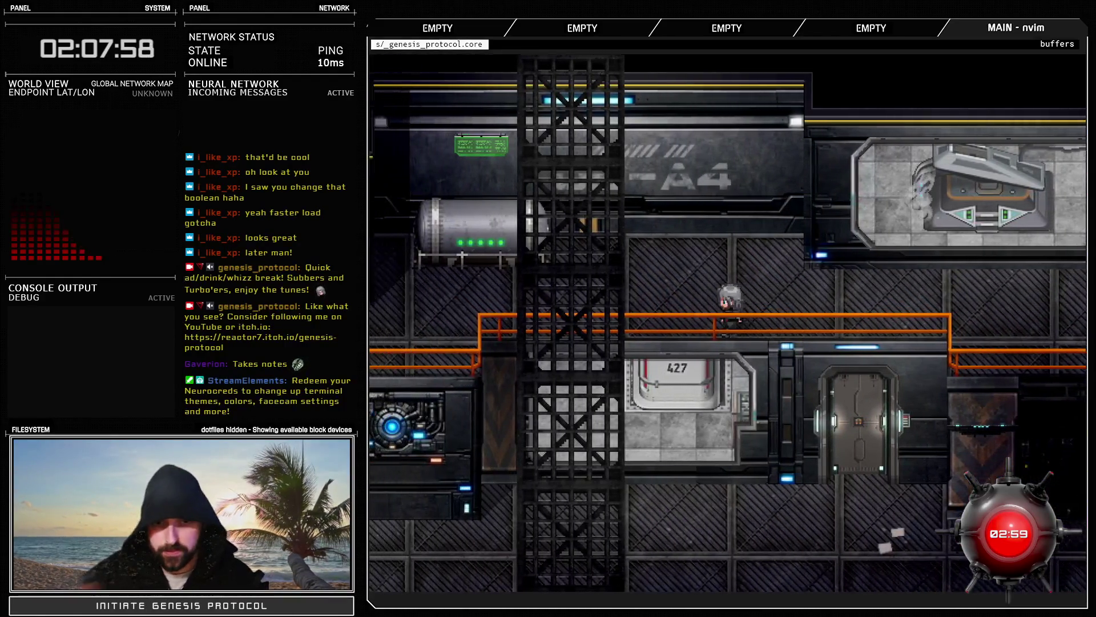
pyautogui.press('Left')
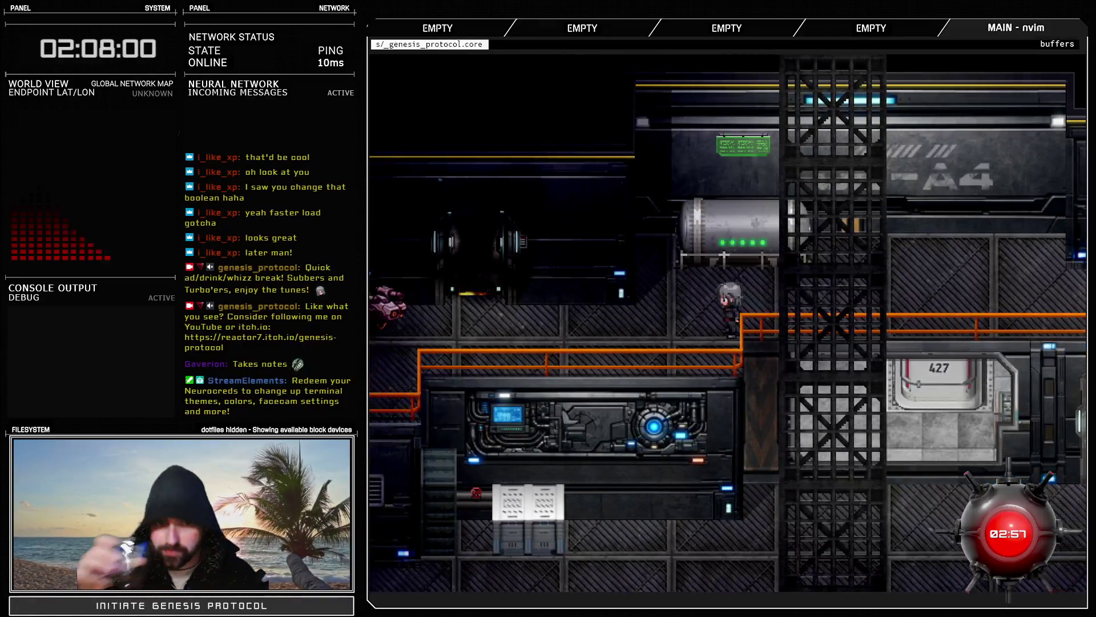
pyautogui.press('Left')
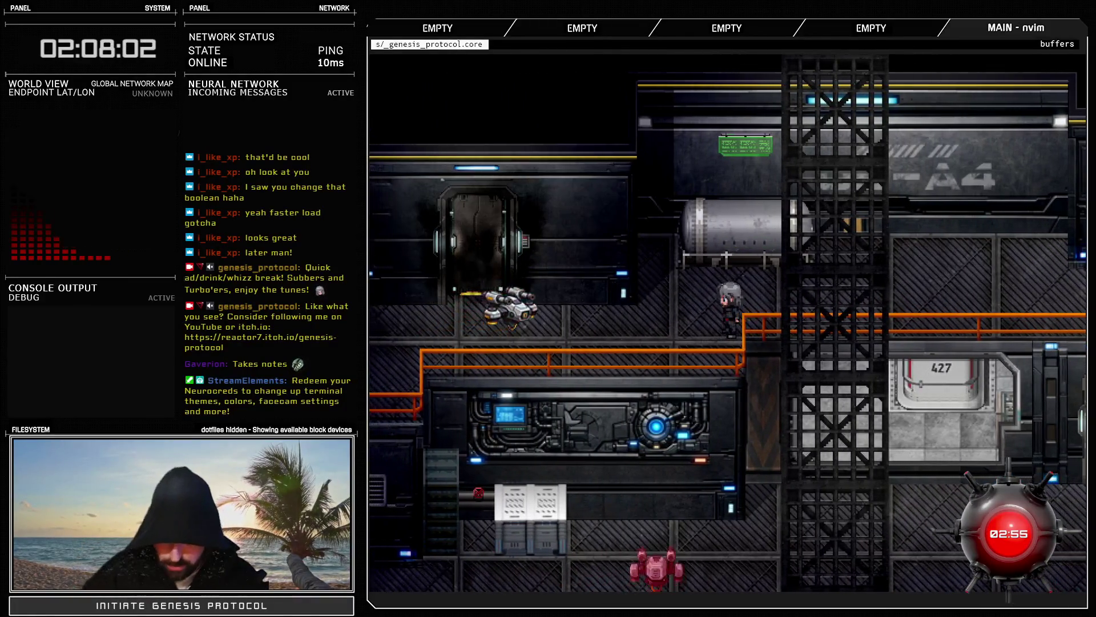
pyautogui.press('Left')
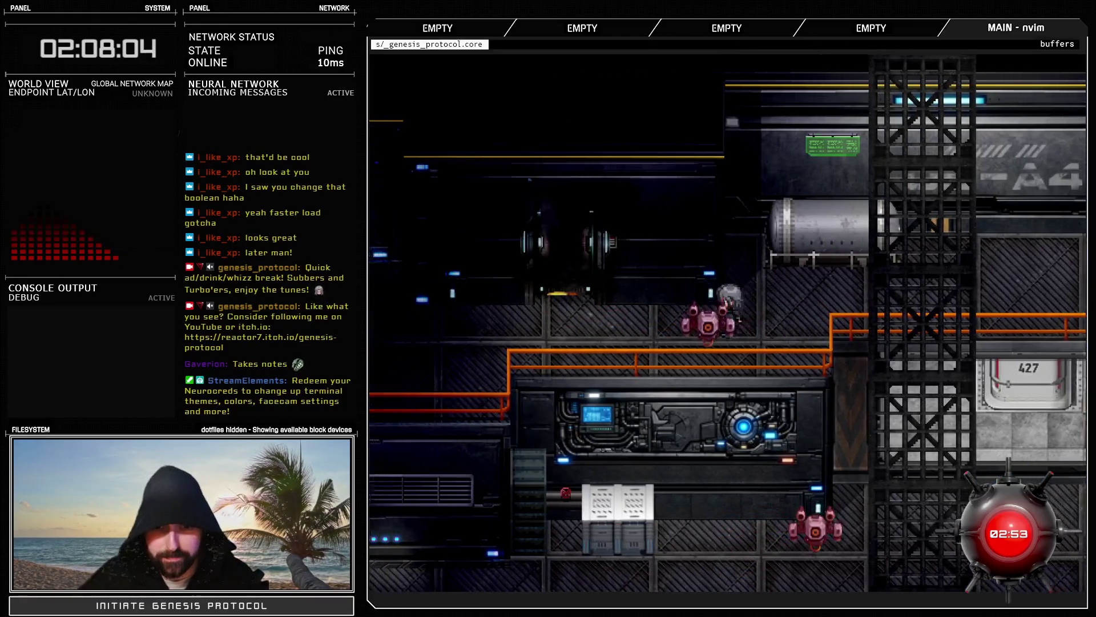
# Fight the robots using Fast Blast attacks.
pyautogui.press('Escape')
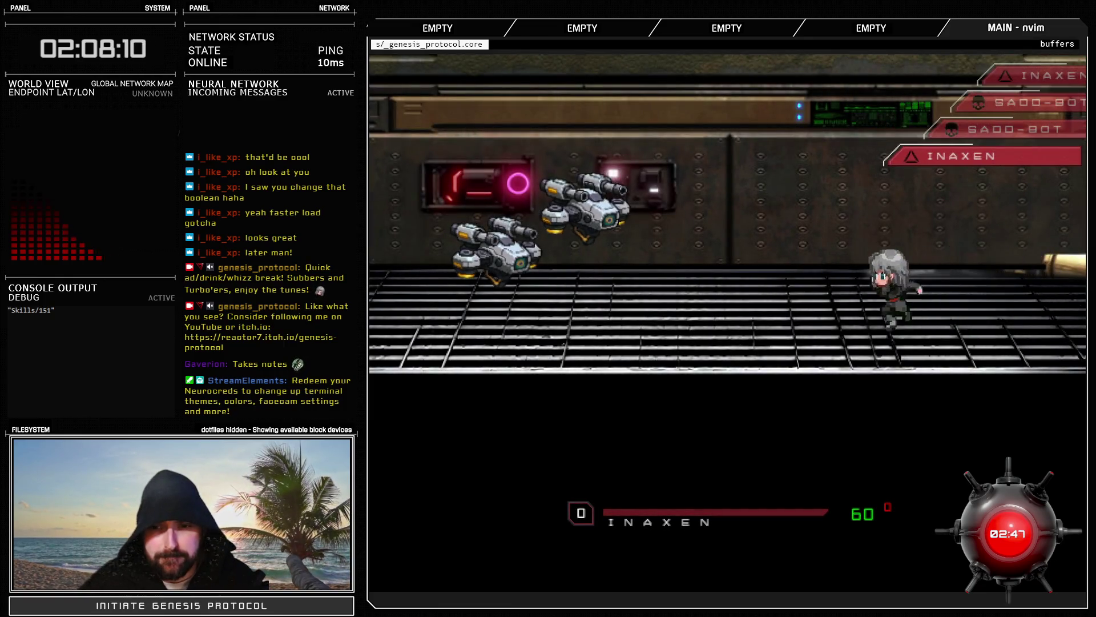
pyautogui.press('Return')
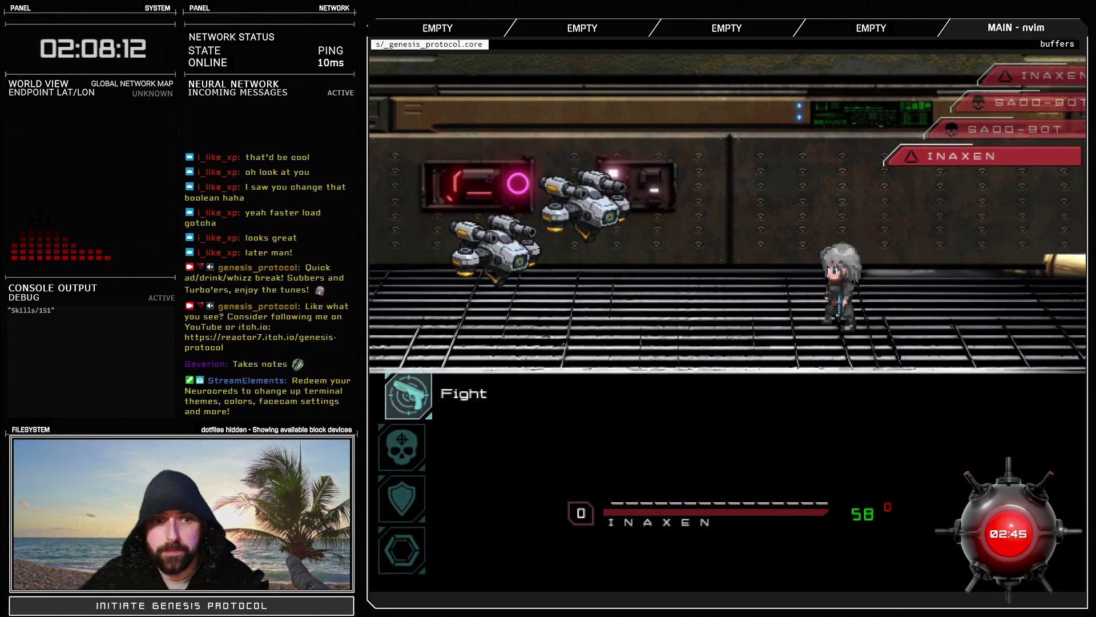
pyautogui.press('Return')
pyautogui.press('Return')
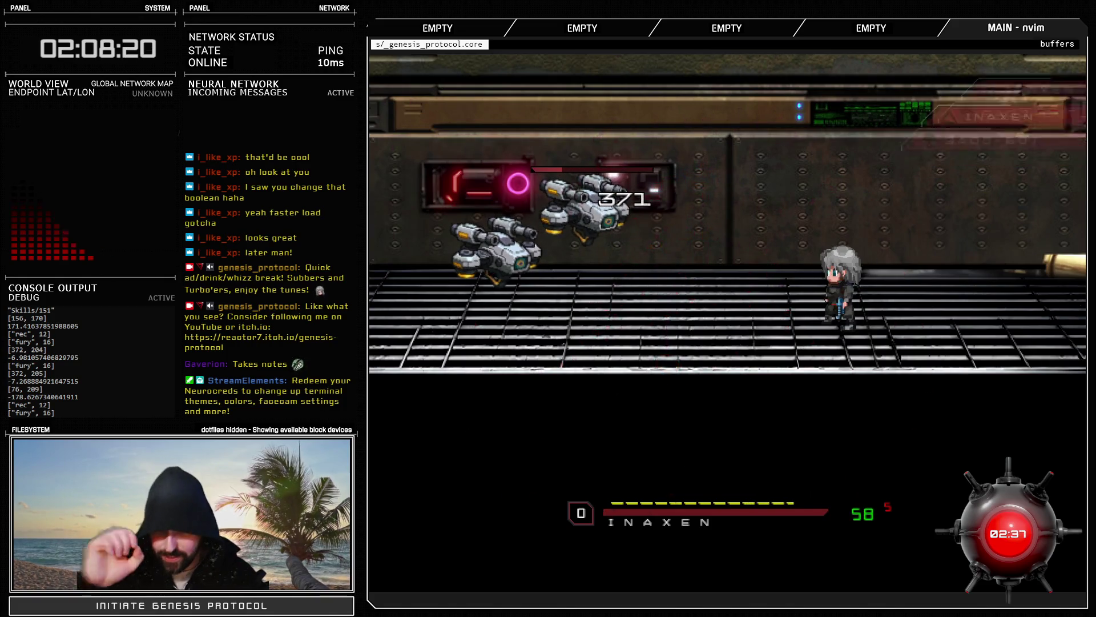
pyautogui.press('Return')
pyautogui.press('Return')
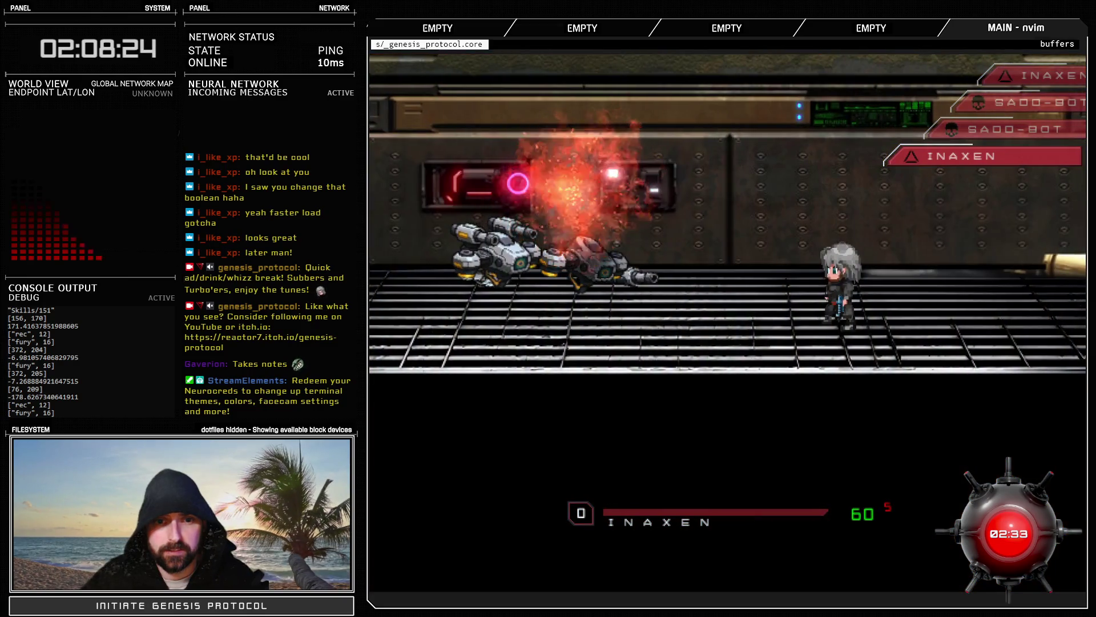
pyautogui.press('Return')
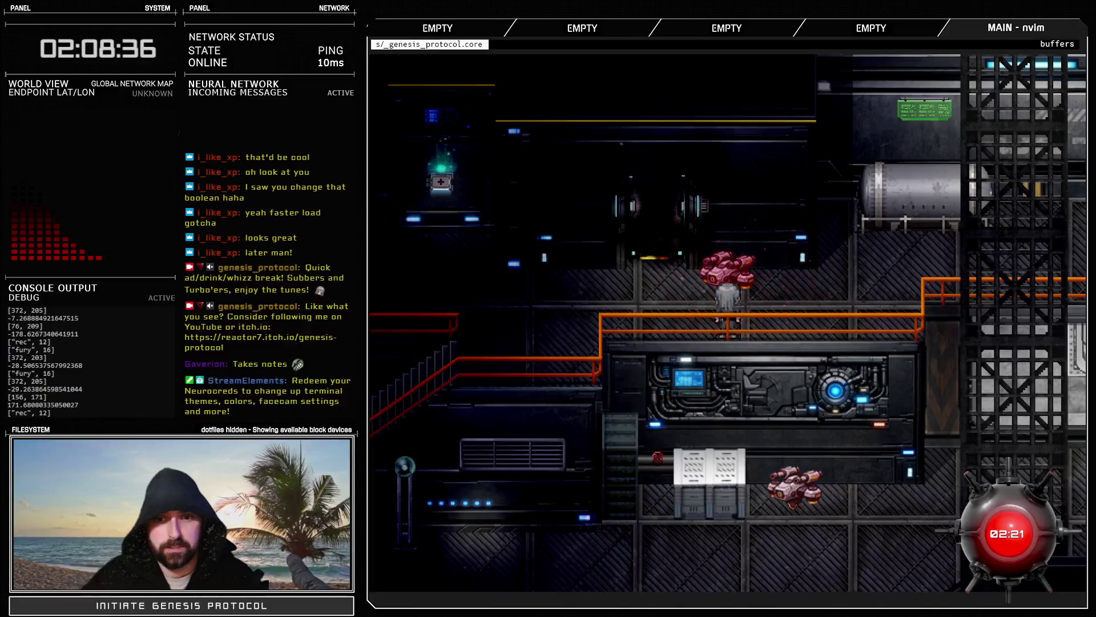
# Walk along the lab walkway by the central door, then pause and bring up the quit options.
pyautogui.press('a')
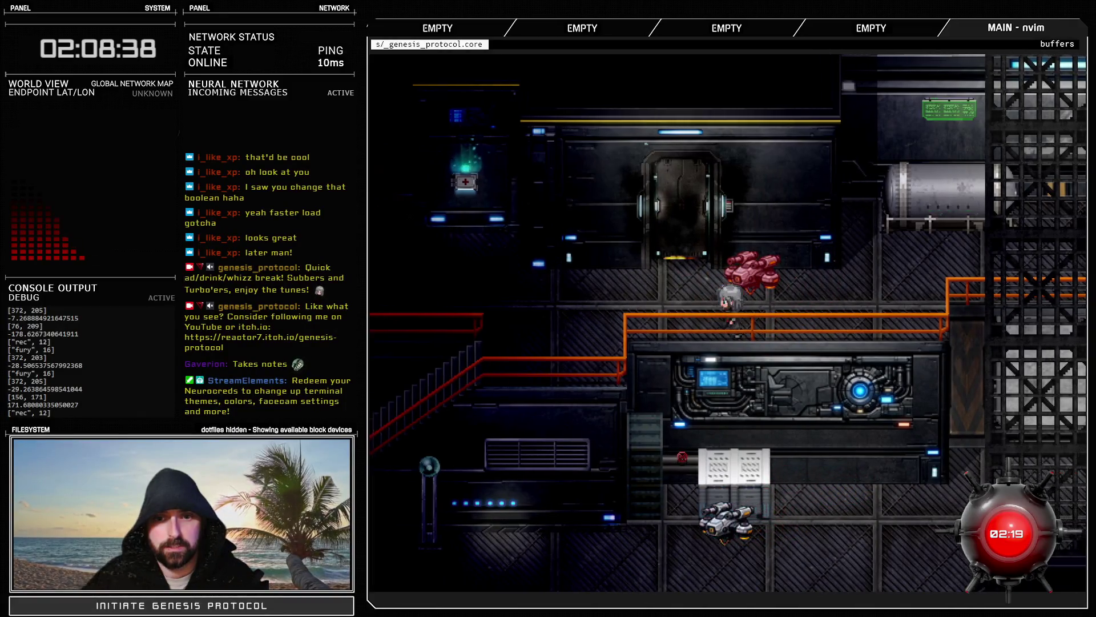
pyautogui.press('a')
pyautogui.press('d')
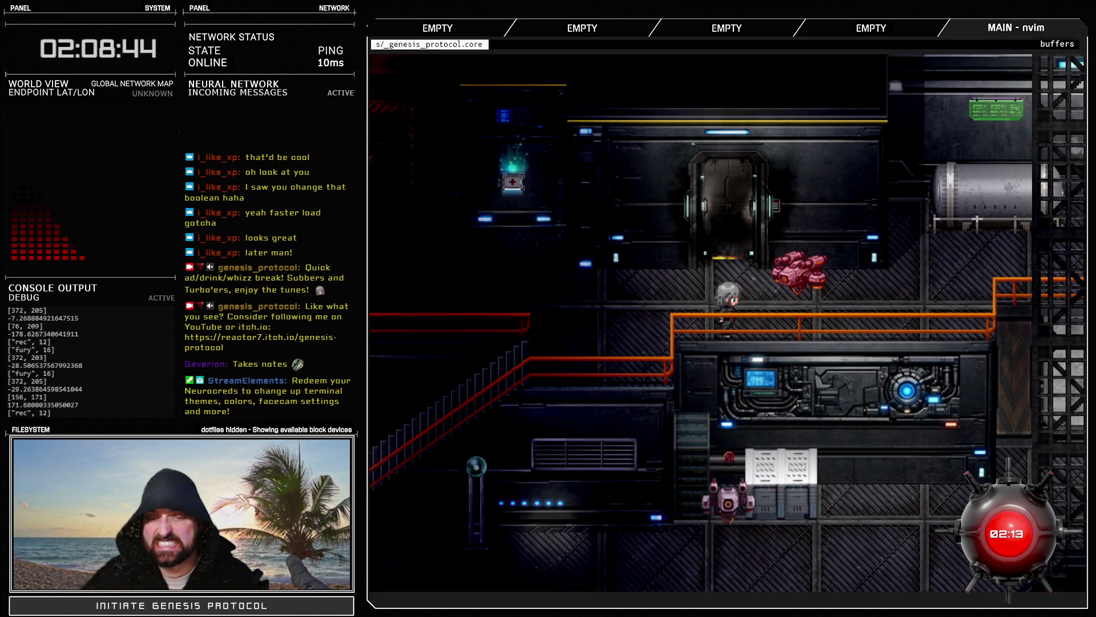
pyautogui.press('w')
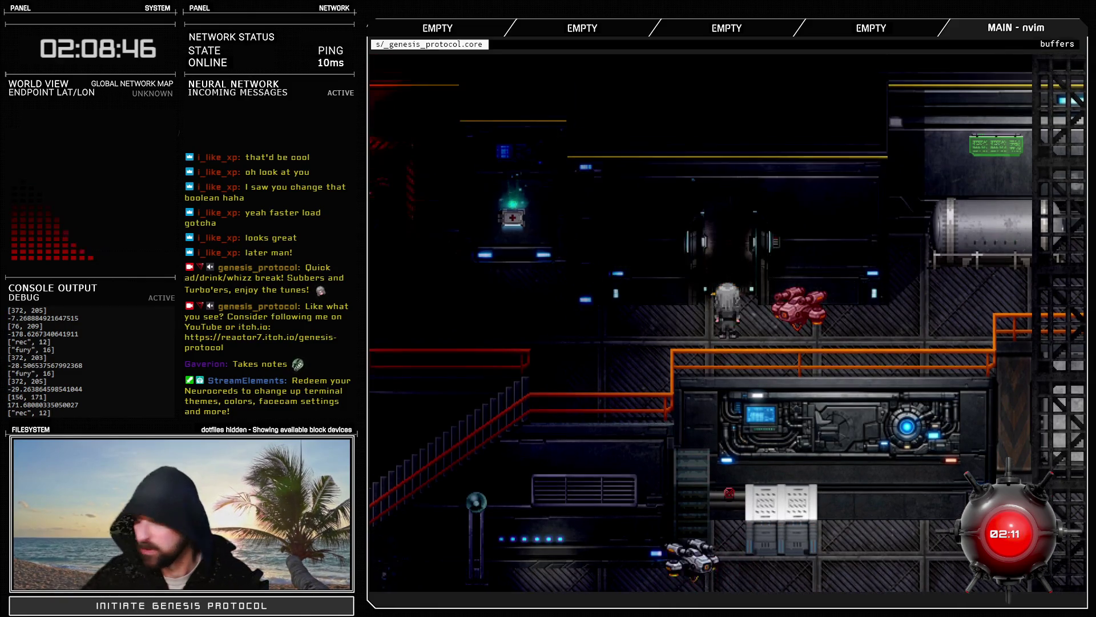
pyautogui.press('d')
pyautogui.press('s')
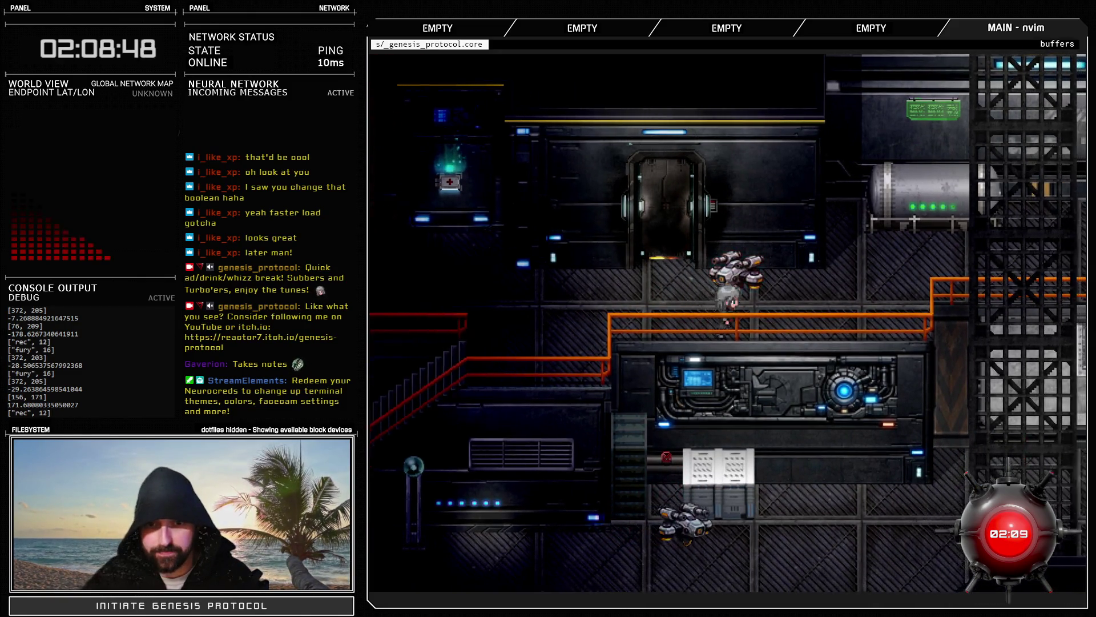
pyautogui.press('a')
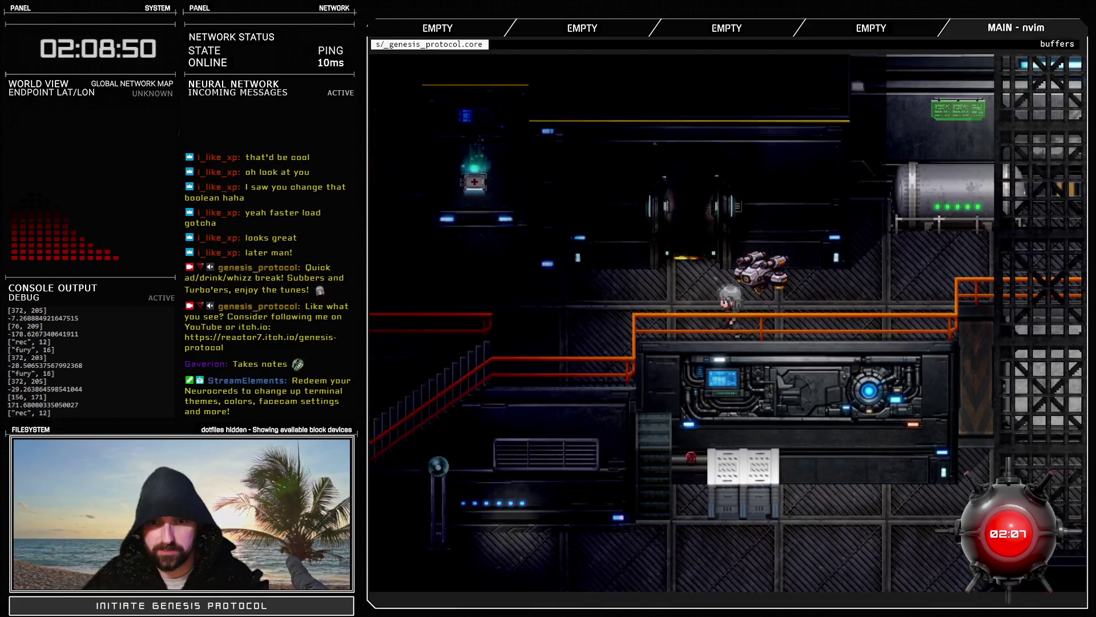
pyautogui.press('Escape')
pyautogui.press('Return')
pyautogui.press('Down')
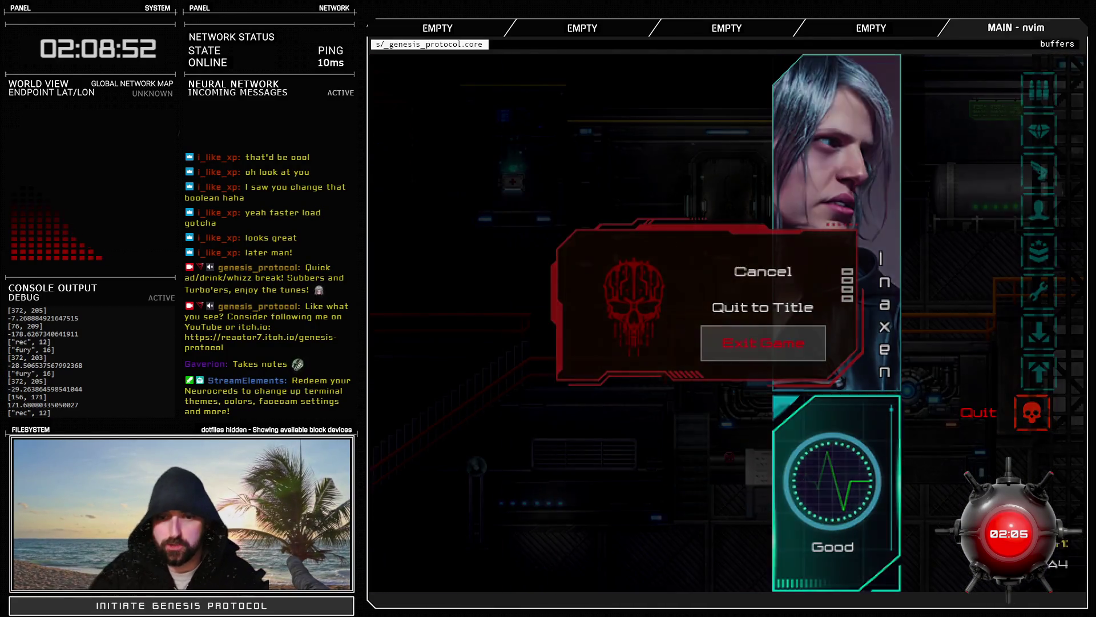
pyautogui.press('Return')
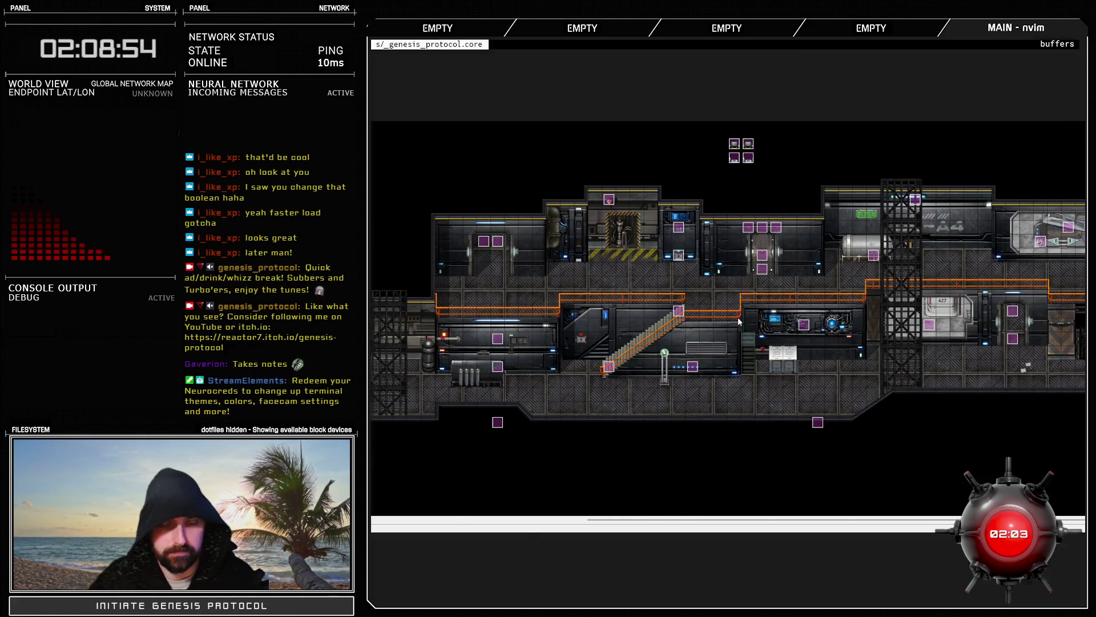
pyautogui.press('F11')
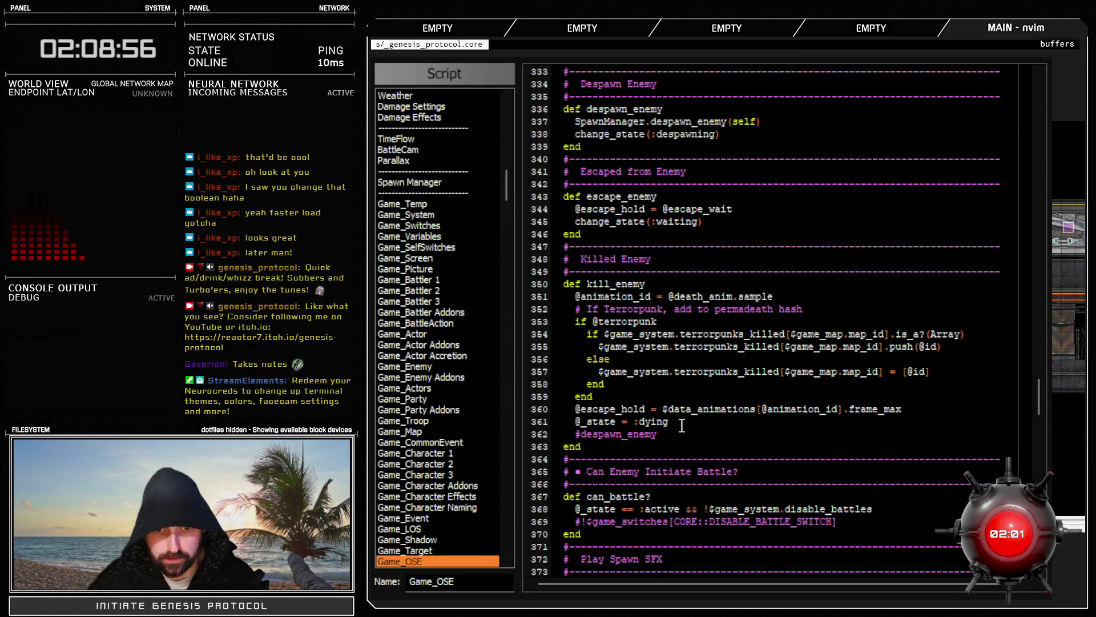
pyautogui.scroll(-20, 682, 426)
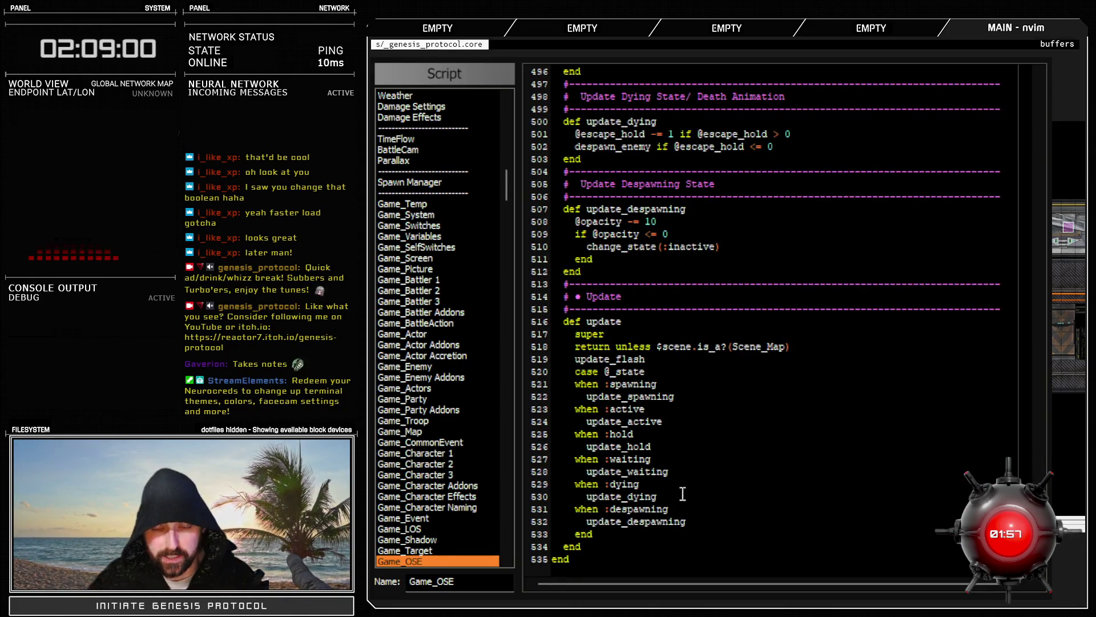
pyautogui.moveTo(577, 135)
pyautogui.mouseDown()
pyautogui.moveTo(815, 144)
pyautogui.moveTo(813, 135)
pyautogui.moveTo(657, 136)
pyautogui.moveTo(773, 147)
pyautogui.mouseUp()
pyautogui.click(790, 147)
pyautogui.scroll(6, 806, 211)
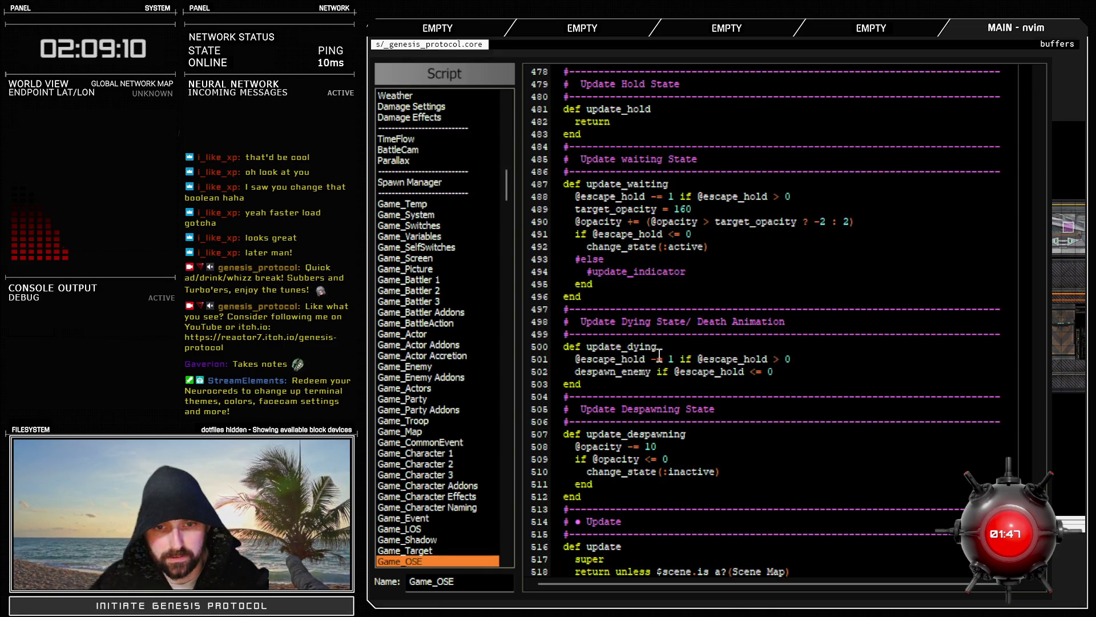
pyautogui.scroll(-6, 673, 400)
pyautogui.scroll(10, 682, 491)
pyautogui.click(680, 500)
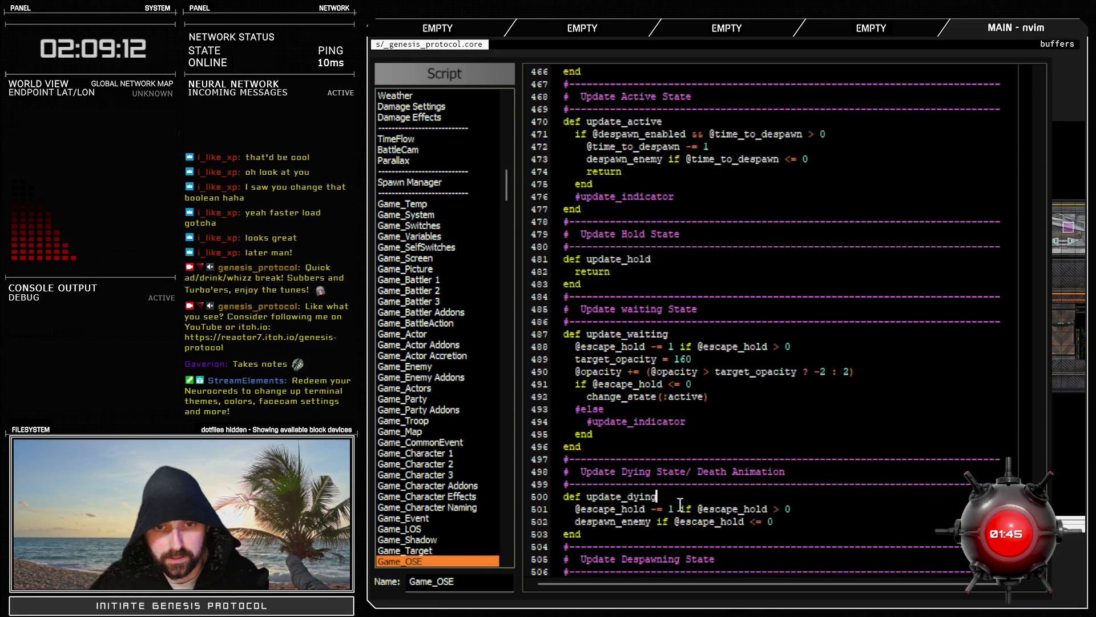
pyautogui.scroll(8, 681, 397)
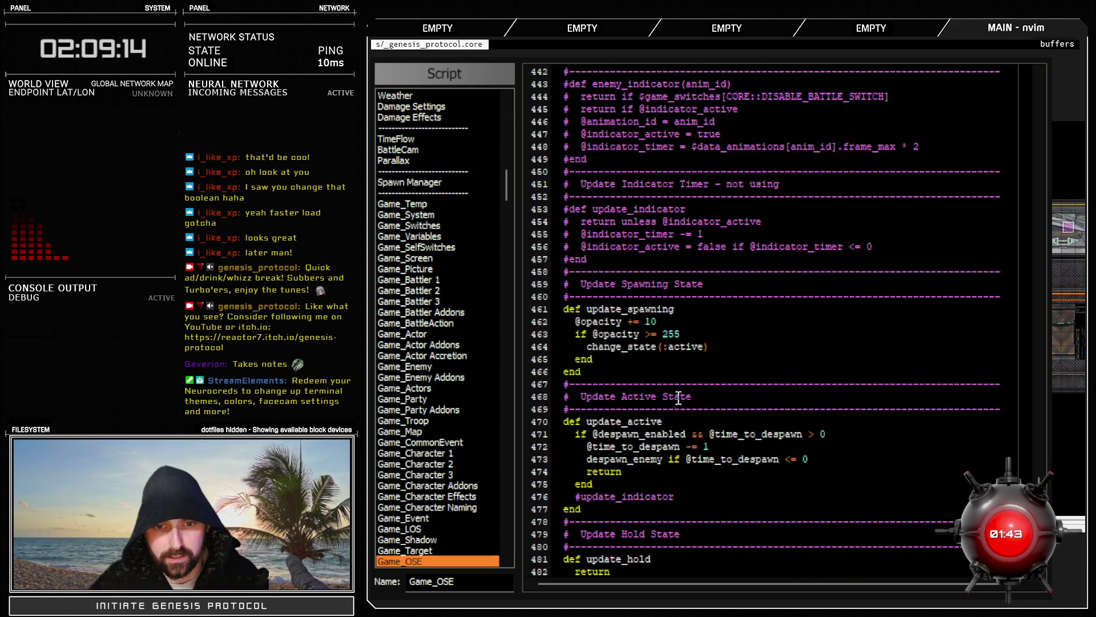
pyautogui.scroll(8, 638, 314)
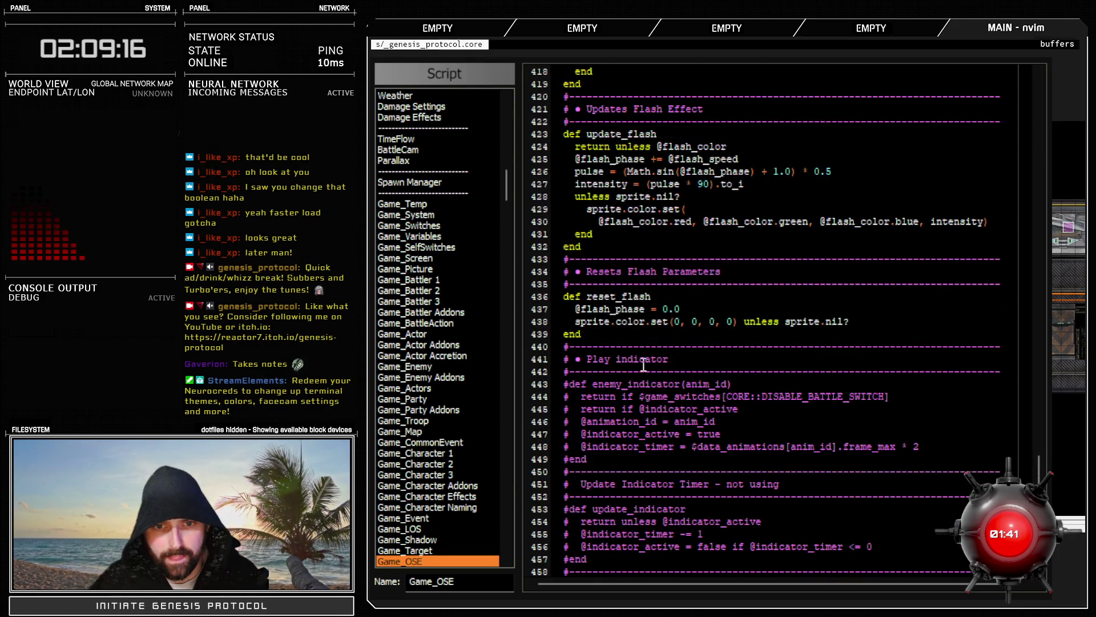
pyautogui.scroll(8, 692, 262)
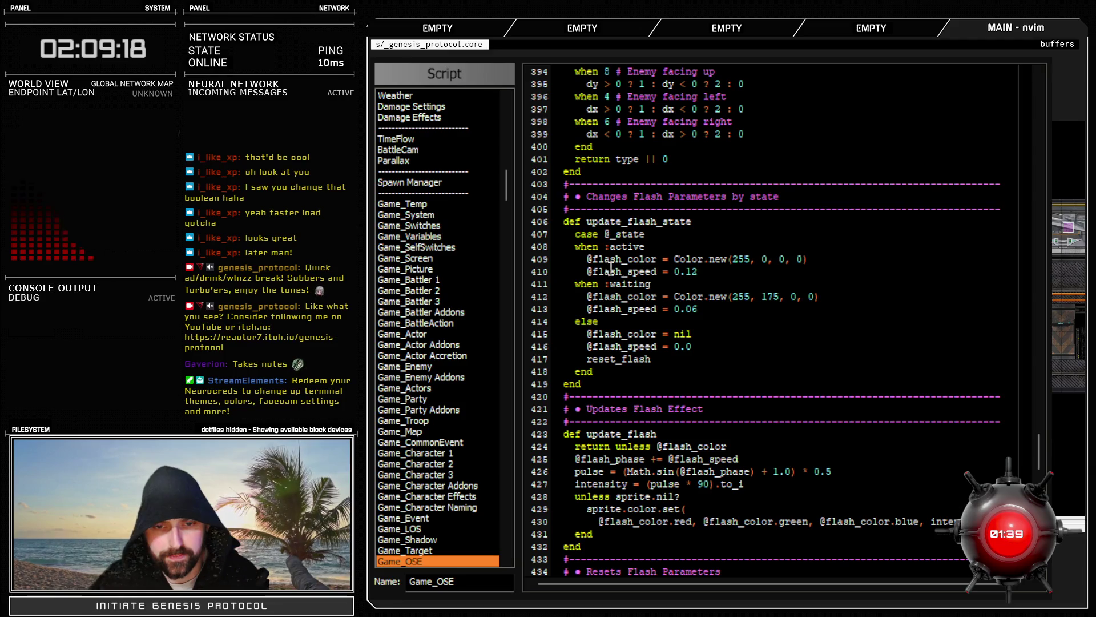
pyautogui.scroll(16, 682, 421)
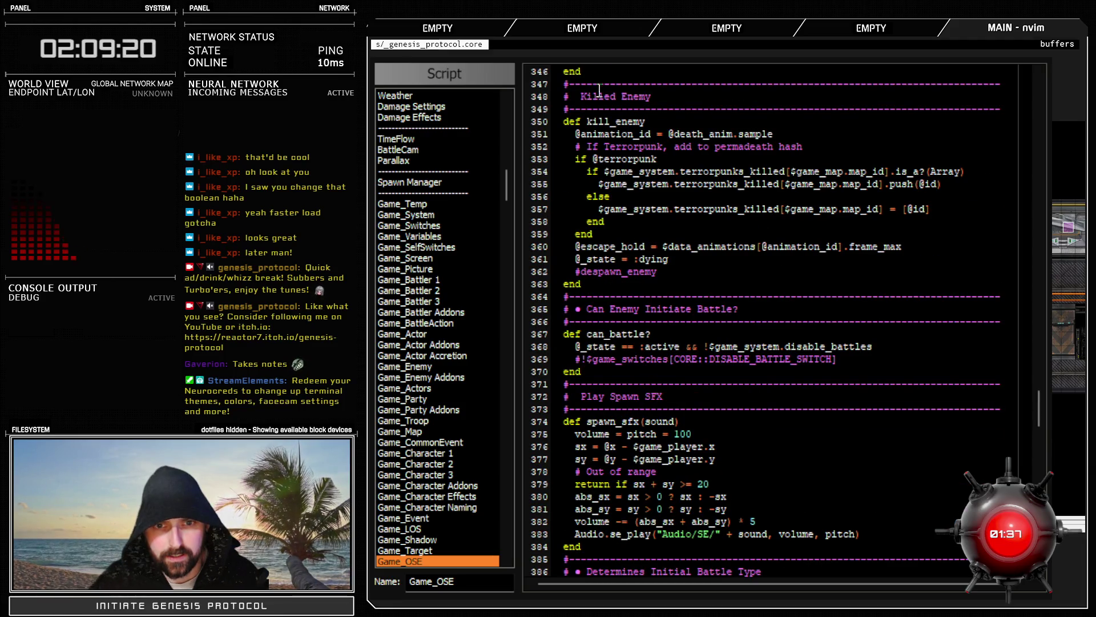
pyautogui.moveTo(587, 259)
pyautogui.mouseDown()
pyautogui.moveTo(627, 260)
pyautogui.moveTo(612, 272)
pyautogui.mouseUp()
pyautogui.scroll(8, 634, 314)
pyautogui.scroll(-10, 649, 361)
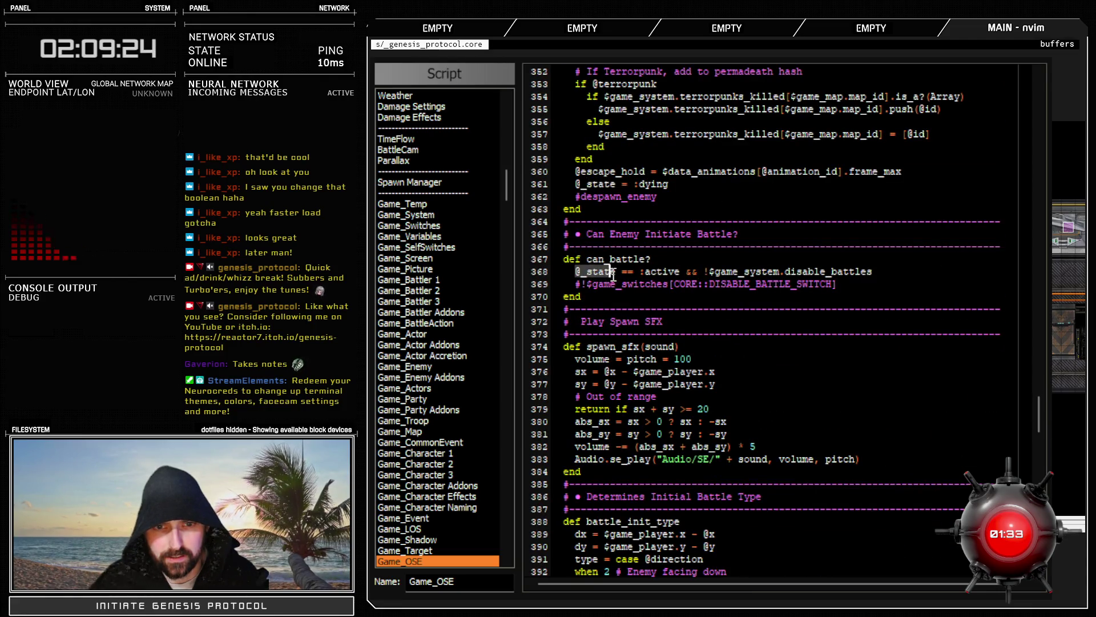
pyautogui.click(680, 182)
pyautogui.scroll(4, 671, 354)
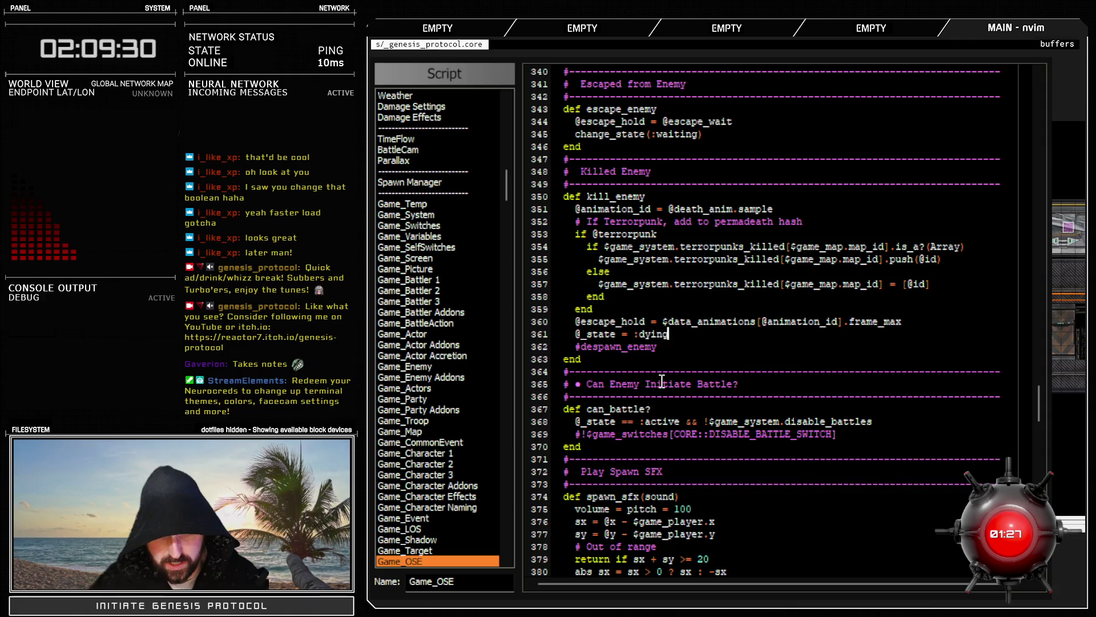
pyautogui.scroll(18, 662, 381)
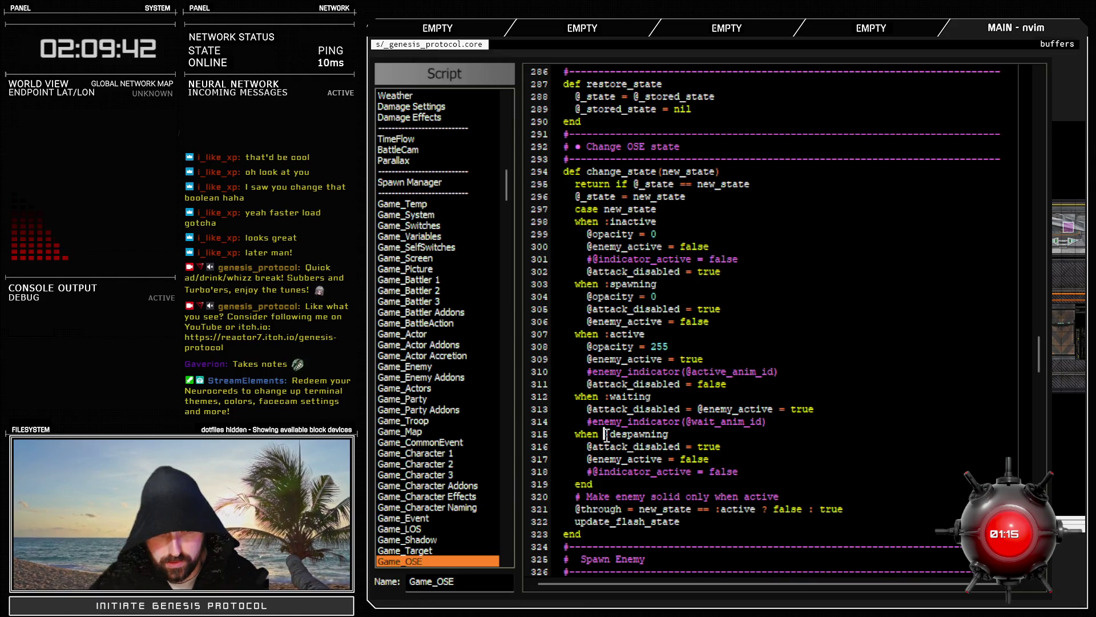
# Add :dying to the :despawning case and make kill_enemy call change_state(:dying).
pyautogui.write(':dying,')
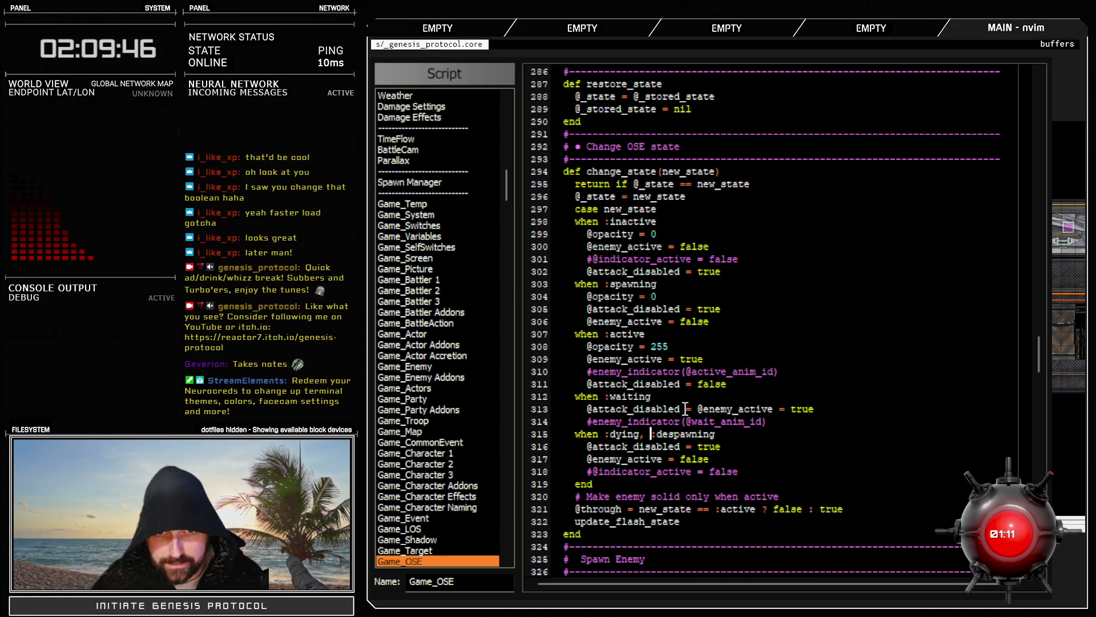
pyautogui.scroll(-18, 685, 409)
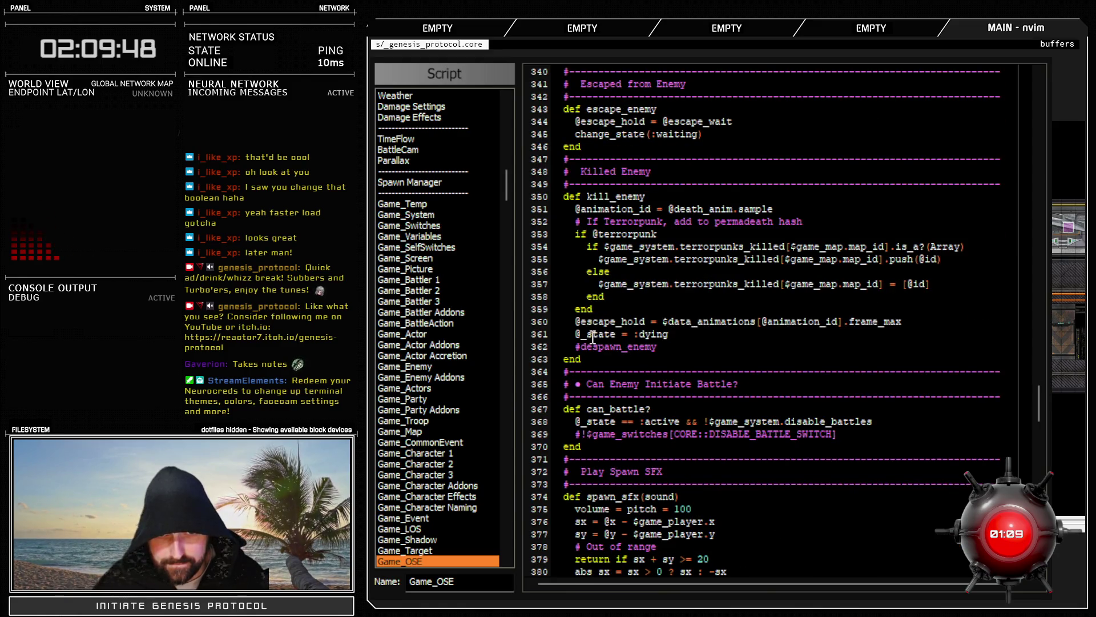
pyautogui.press('BackSpace')
pyautogui.press('BackSpace')
pyautogui.press('BackSpace')
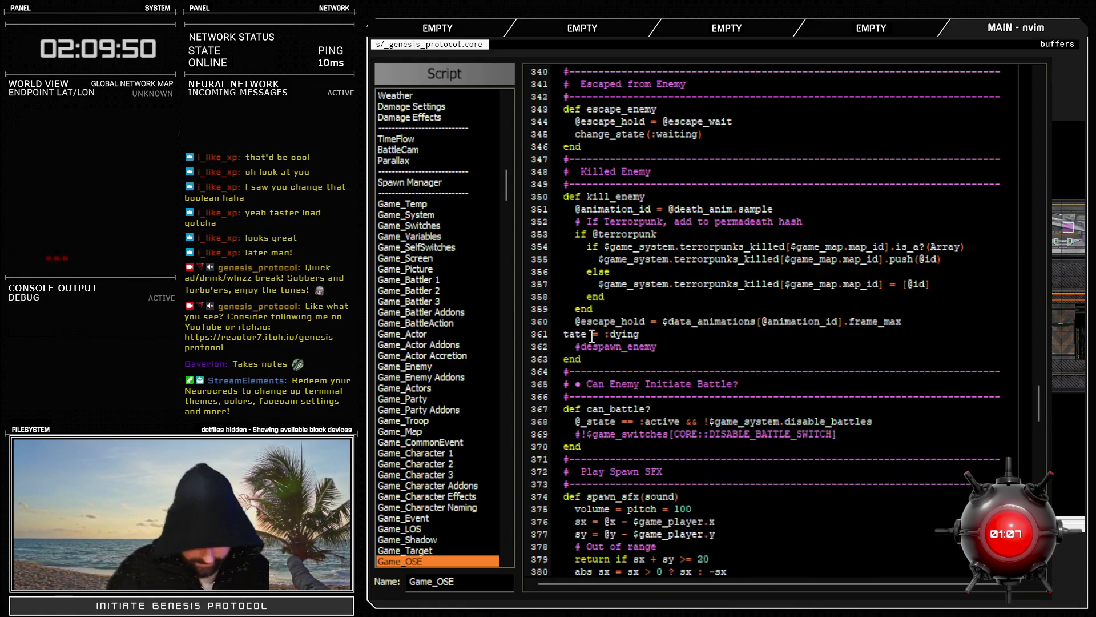
pyautogui.write('change')
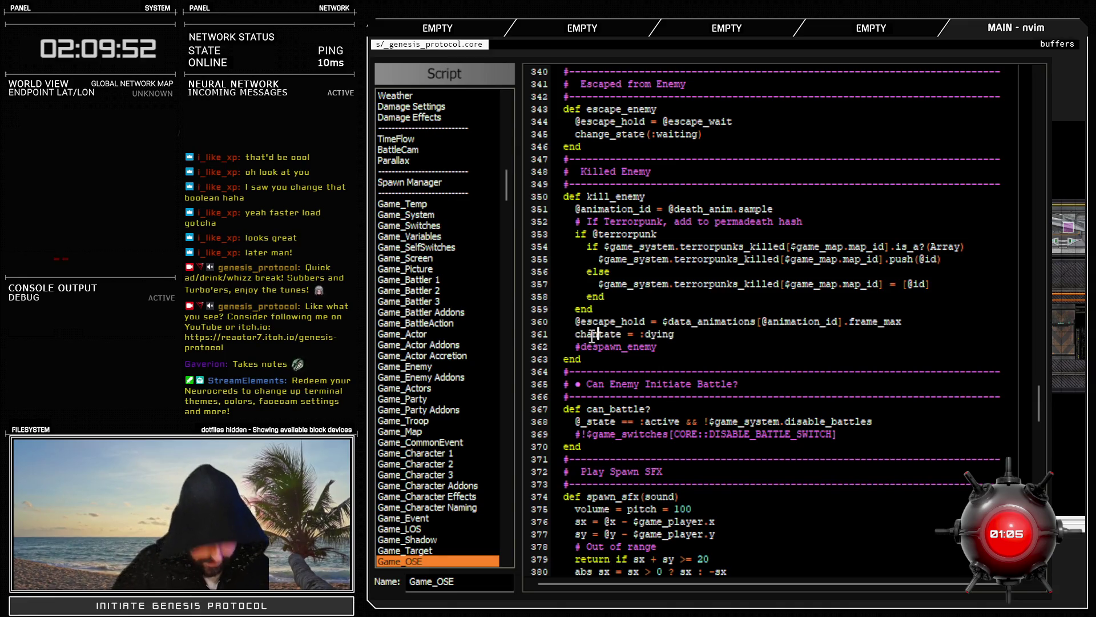
pyautogui.write('_s')
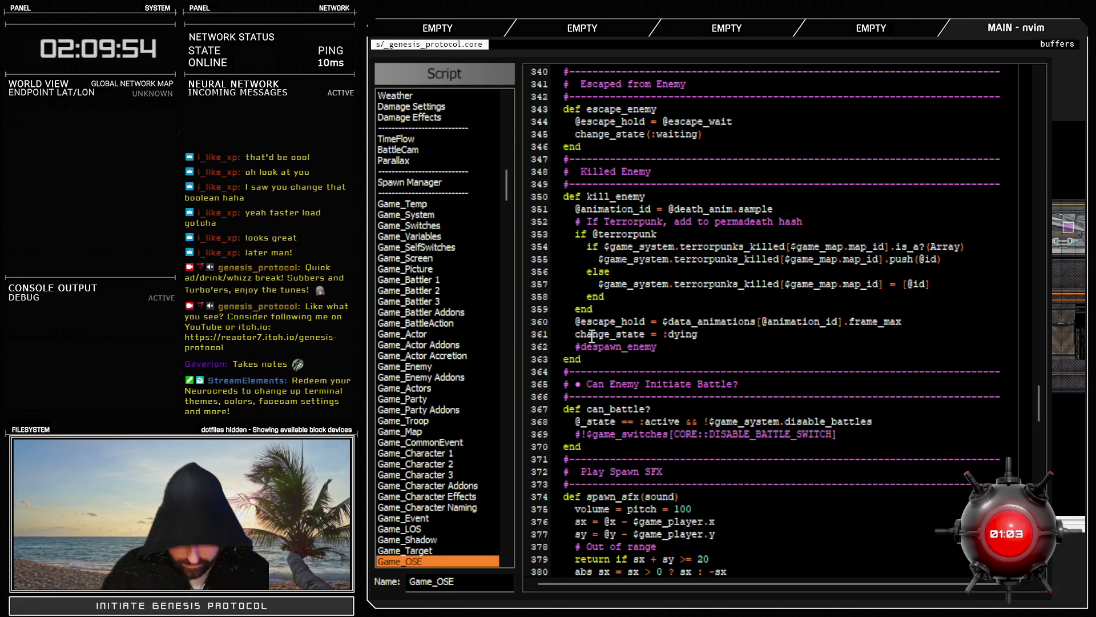
pyautogui.press('Delete')
pyautogui.press('Delete')
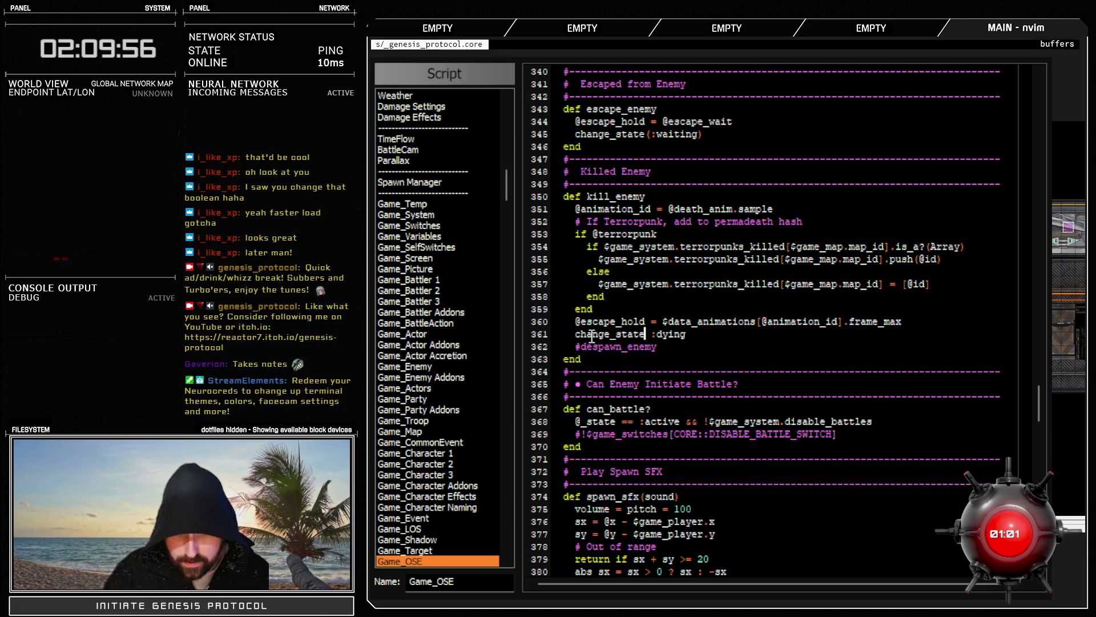
pyautogui.write('(')
pyautogui.press('Right')
pyautogui.press('Right')
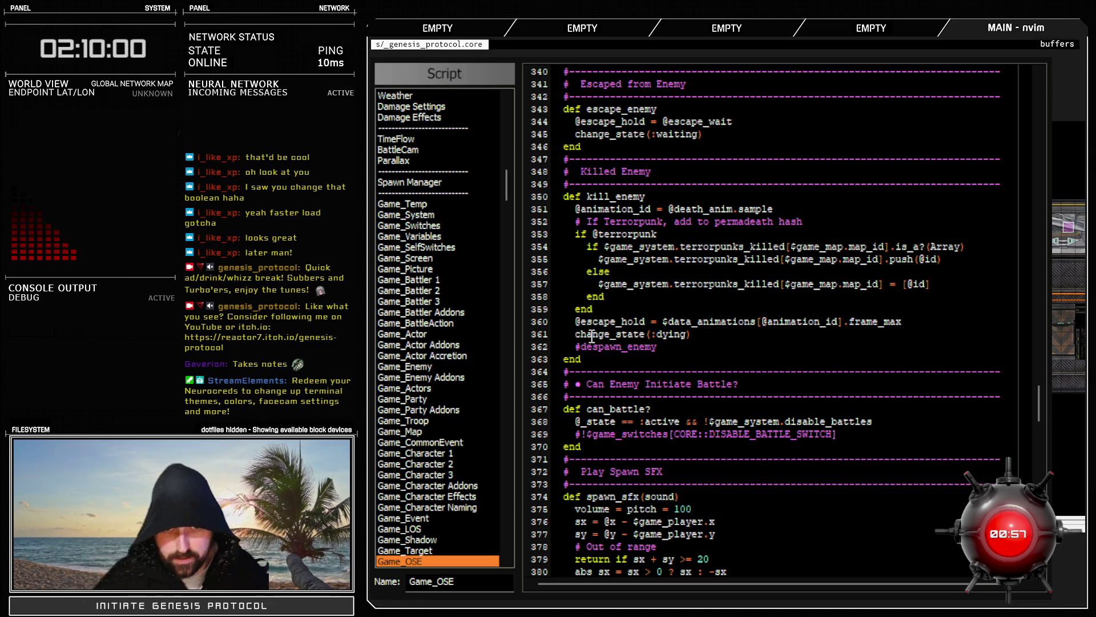
pyautogui.doubleClick(591, 336)
# Search for other change_state uses, then return to the change_state(:dying) call in kill_enemy.
pyautogui.hotkey('ctrl', 'f')
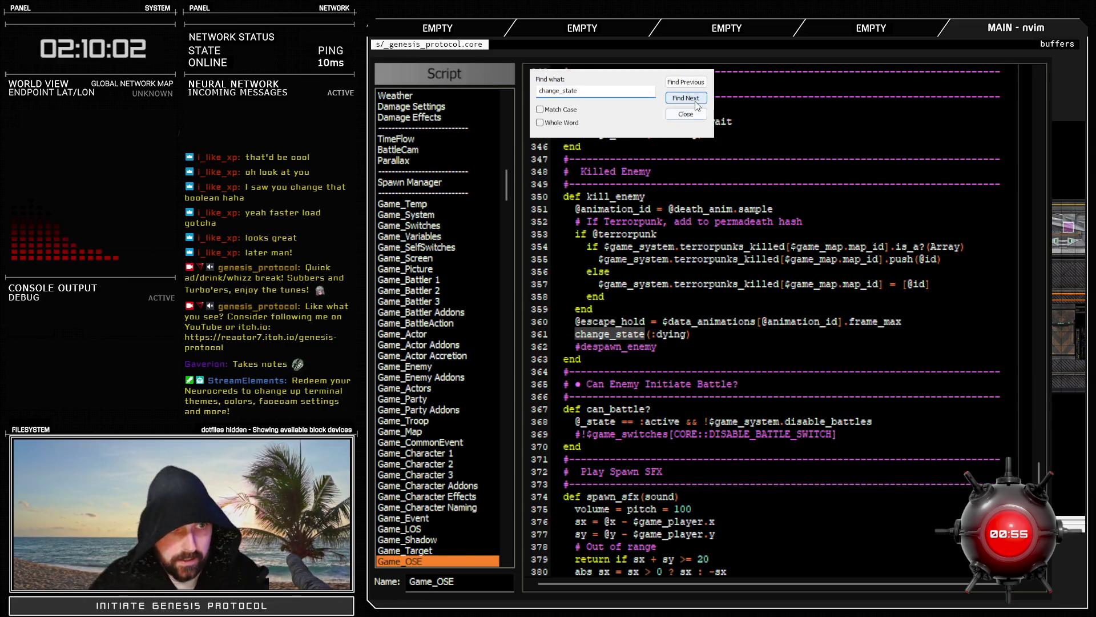
pyautogui.click(696, 101)
pyautogui.click(686, 82)
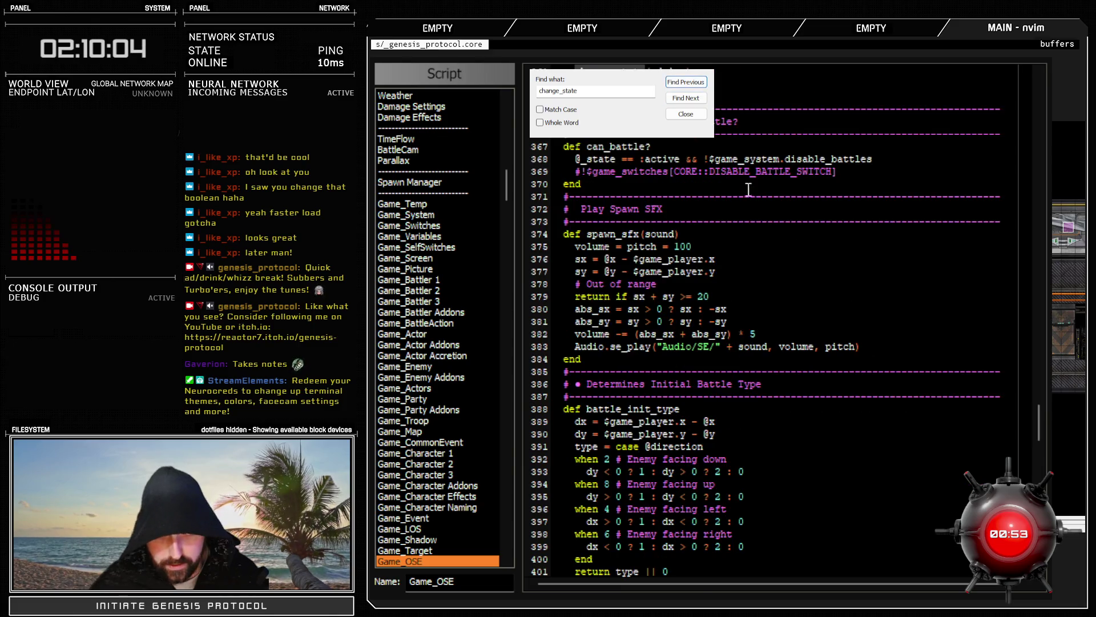
pyautogui.click(695, 223)
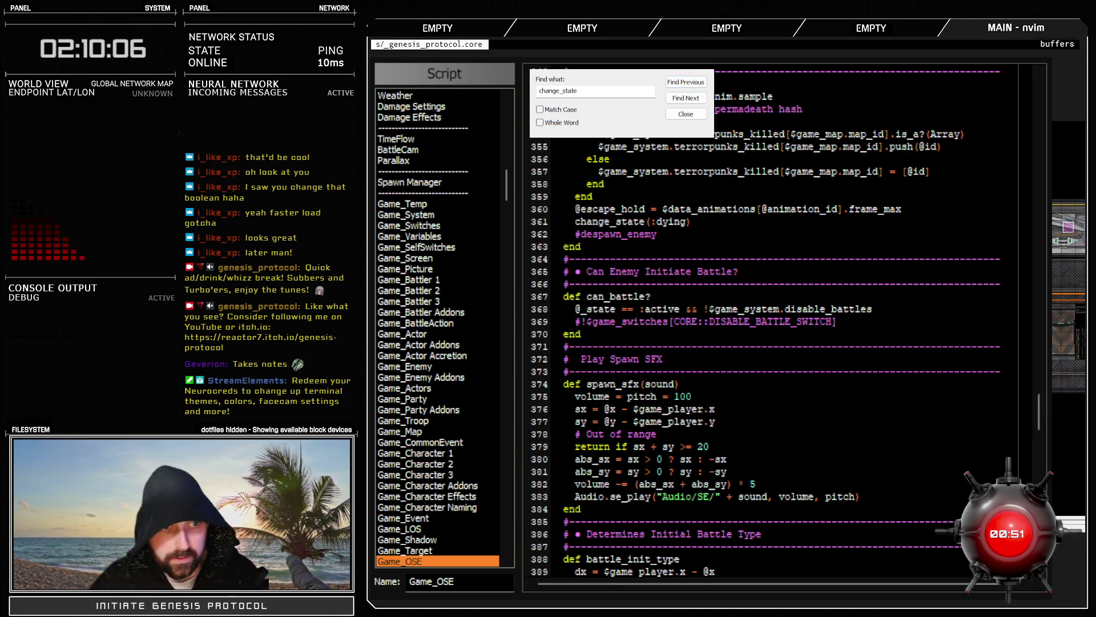
pyautogui.hotkey('ctrl', 'f')
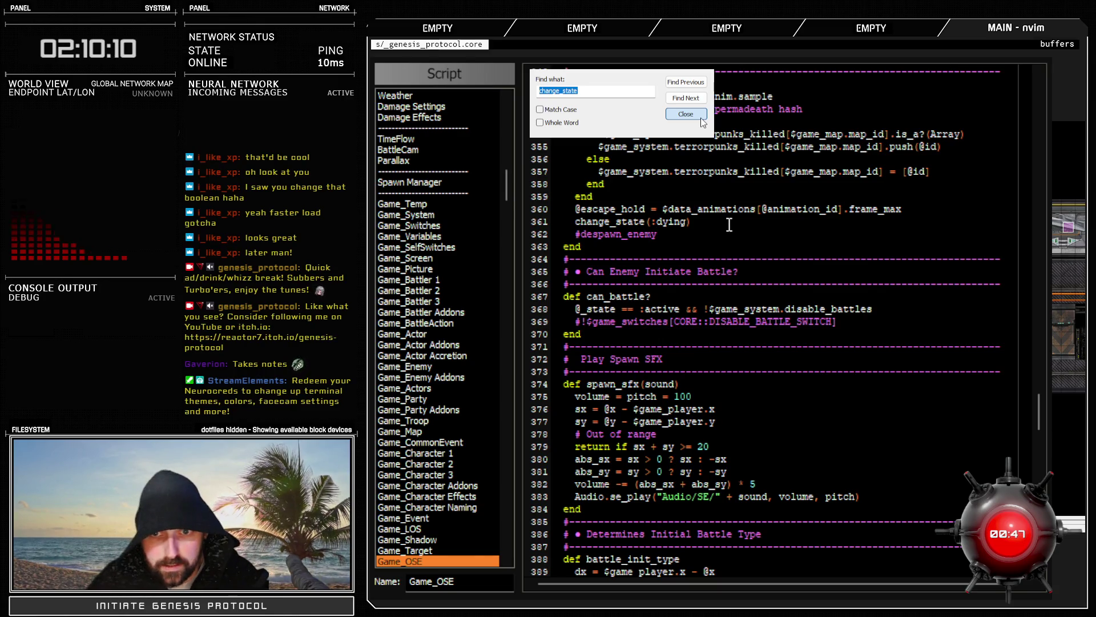
pyautogui.scroll(4, 729, 224)
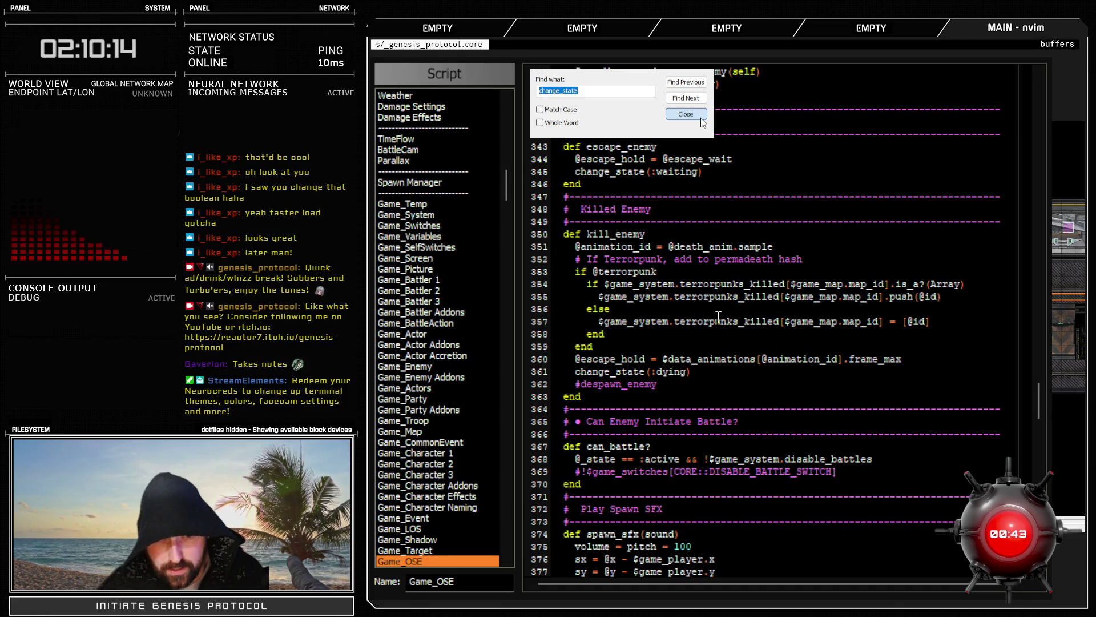
pyautogui.keyDown('shift'); pyautogui.click(575, 359); pyautogui.keyUp('shift')
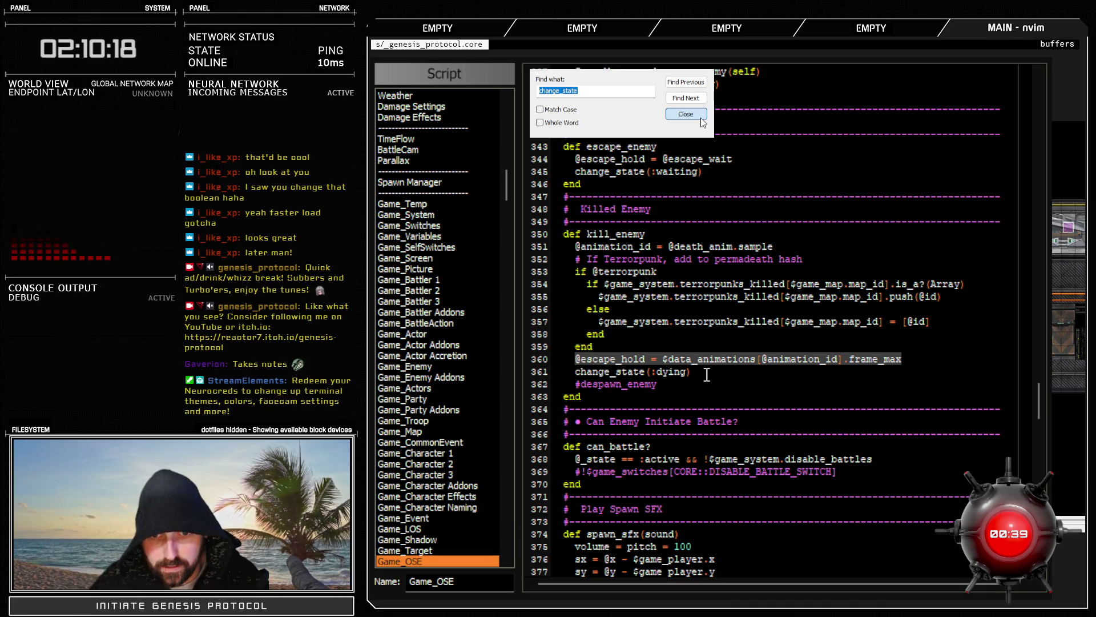
pyautogui.click(706, 374)
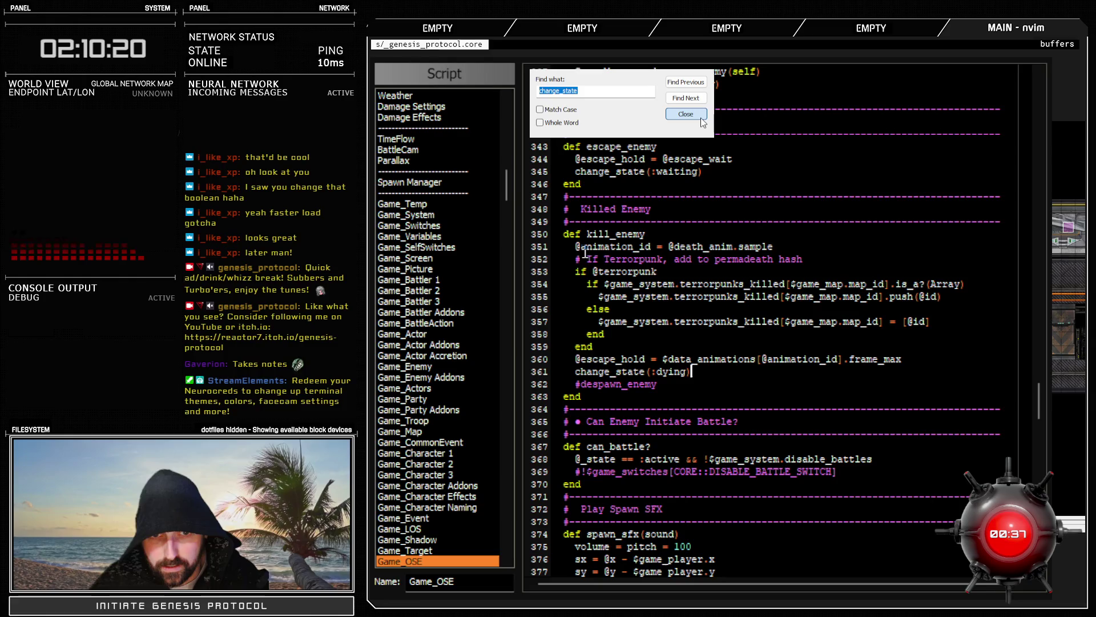
pyautogui.moveTo(578, 246); pyautogui.dragTo(647, 246)
pyautogui.click(589, 352)
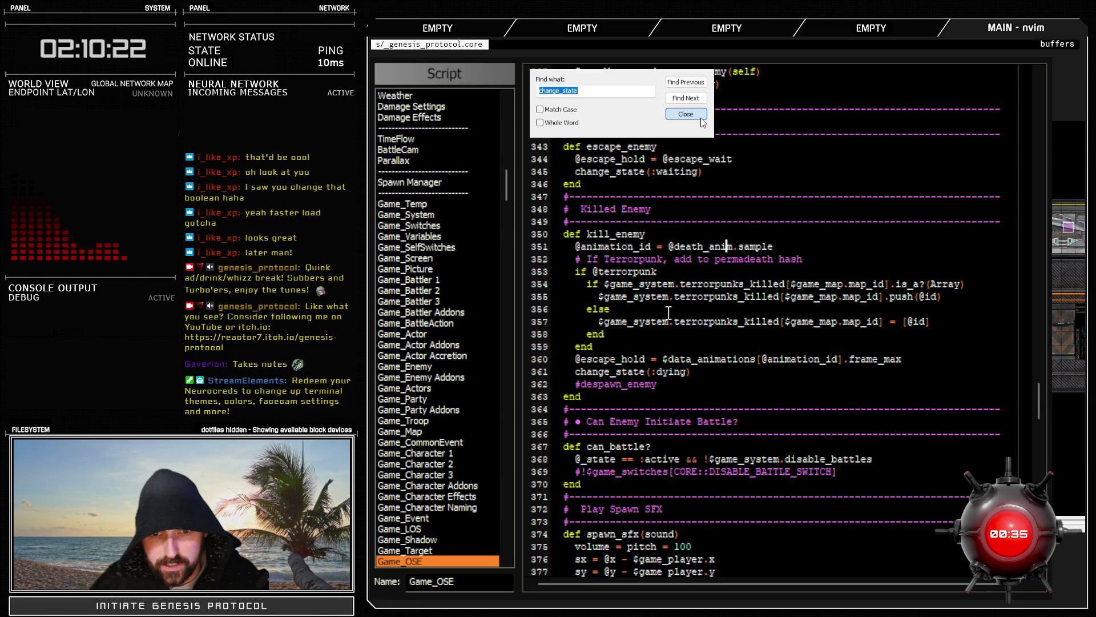
pyautogui.press('Return')
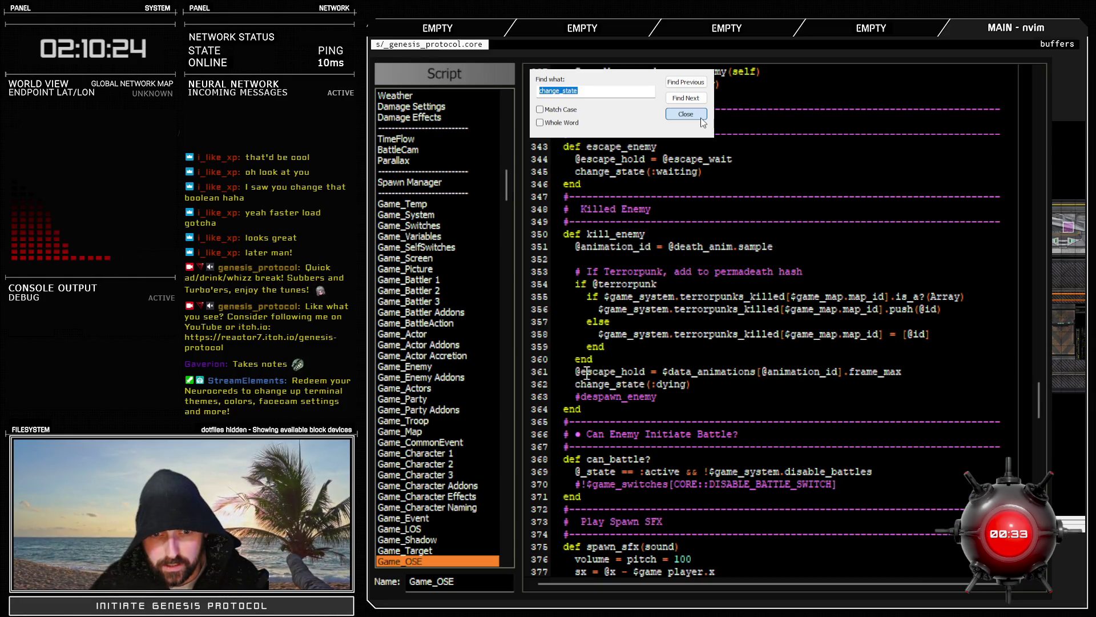
pyautogui.moveTo(575, 372)
pyautogui.mouseDown()
pyautogui.moveTo(902, 372)
pyautogui.moveTo(588, 260)
pyautogui.mouseUp()
pyautogui.click(606, 358)
pyautogui.press('Delete')
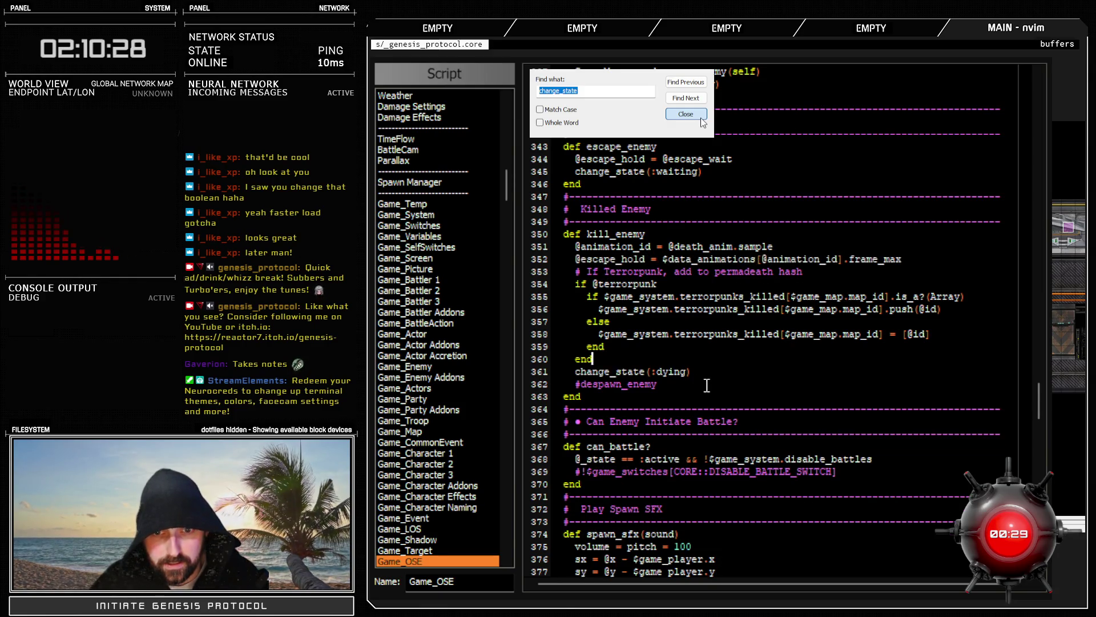
# Review the code below, highlighting the despawn_enemy line in update_dying.
pyautogui.scroll(-20, 714, 375)
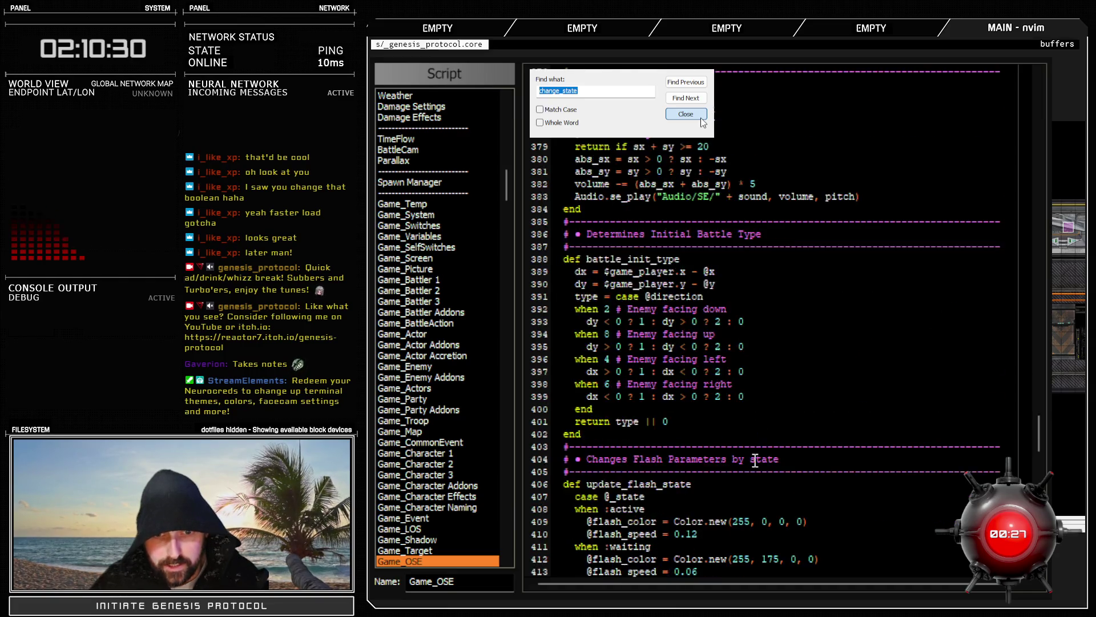
pyautogui.scroll(-3, 739, 472)
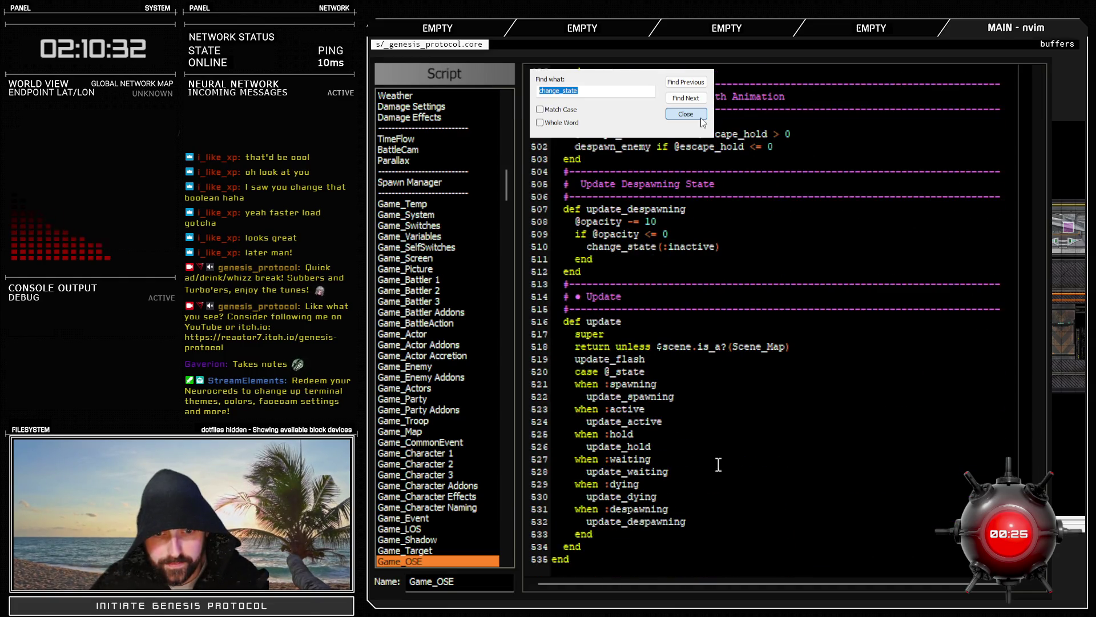
pyautogui.moveTo(587, 484); pyautogui.dragTo(656, 497)
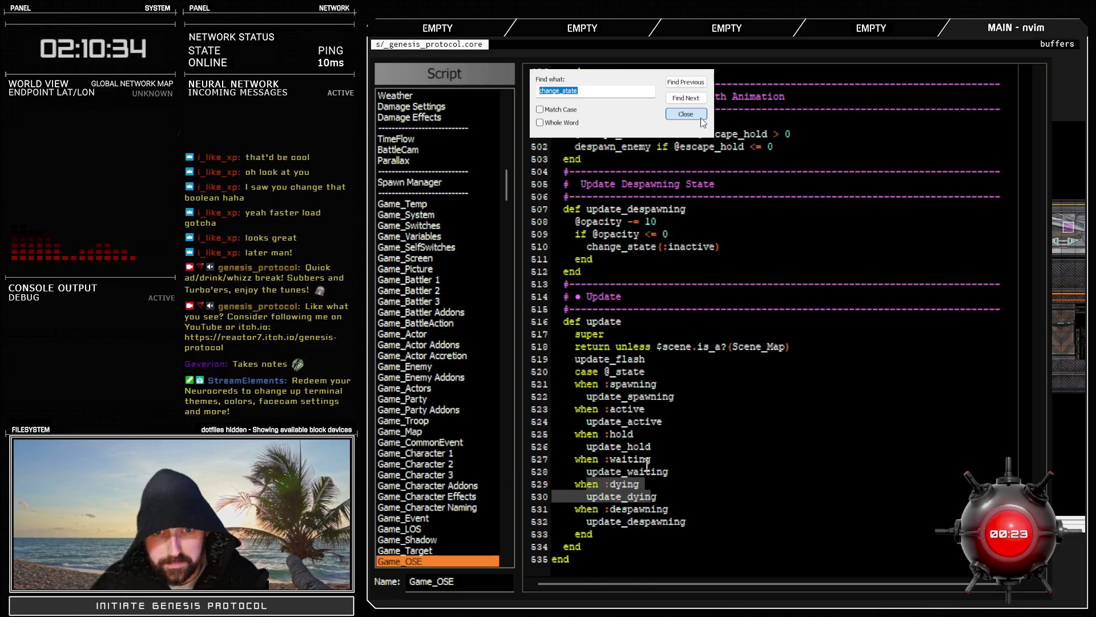
pyautogui.scroll(4, 645, 468)
pyautogui.moveTo(595, 272); pyautogui.dragTo(786, 280)
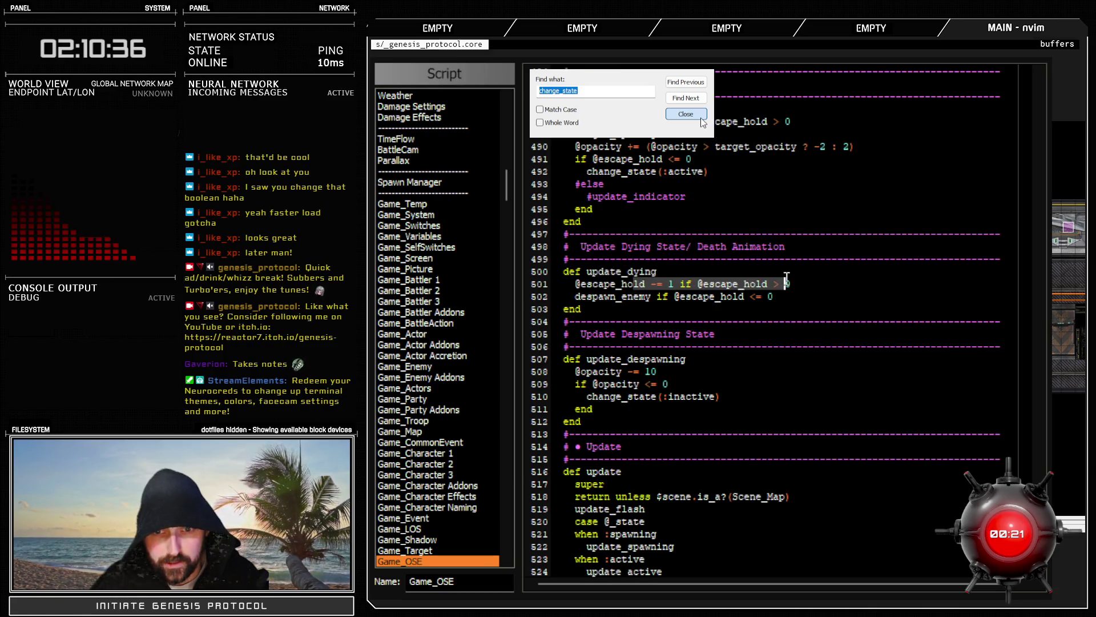
pyautogui.moveTo(575, 296); pyautogui.dragTo(773, 297)
pyautogui.click(810, 298)
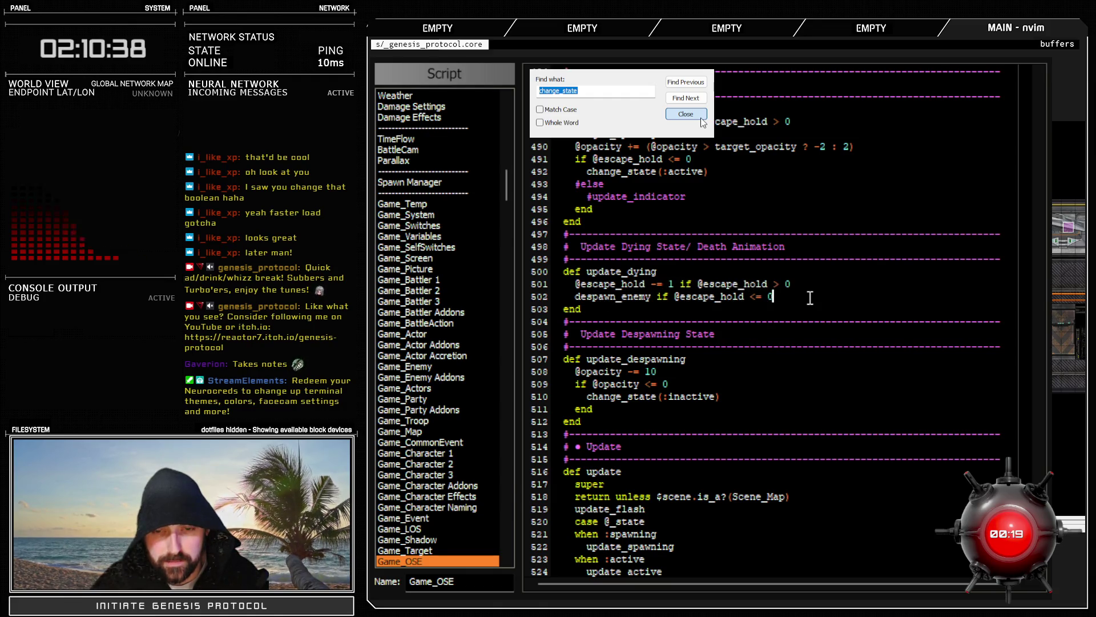
# Close the search box and the Script Editor, confirming the project save.
pyautogui.click(702, 118)
pyautogui.press('F12')
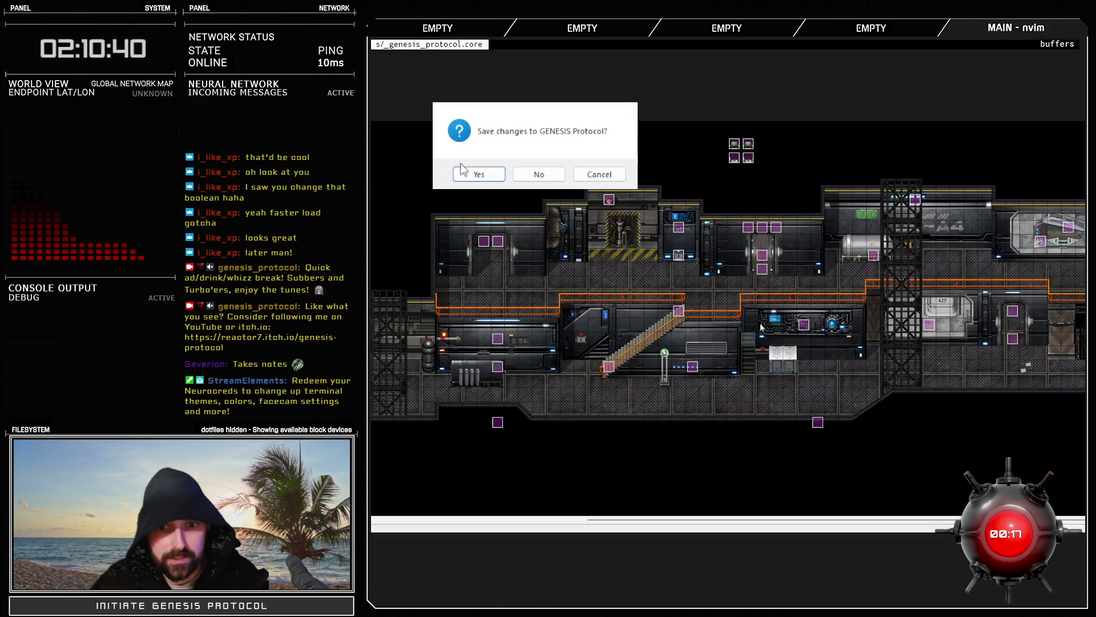
pyautogui.press('Return')
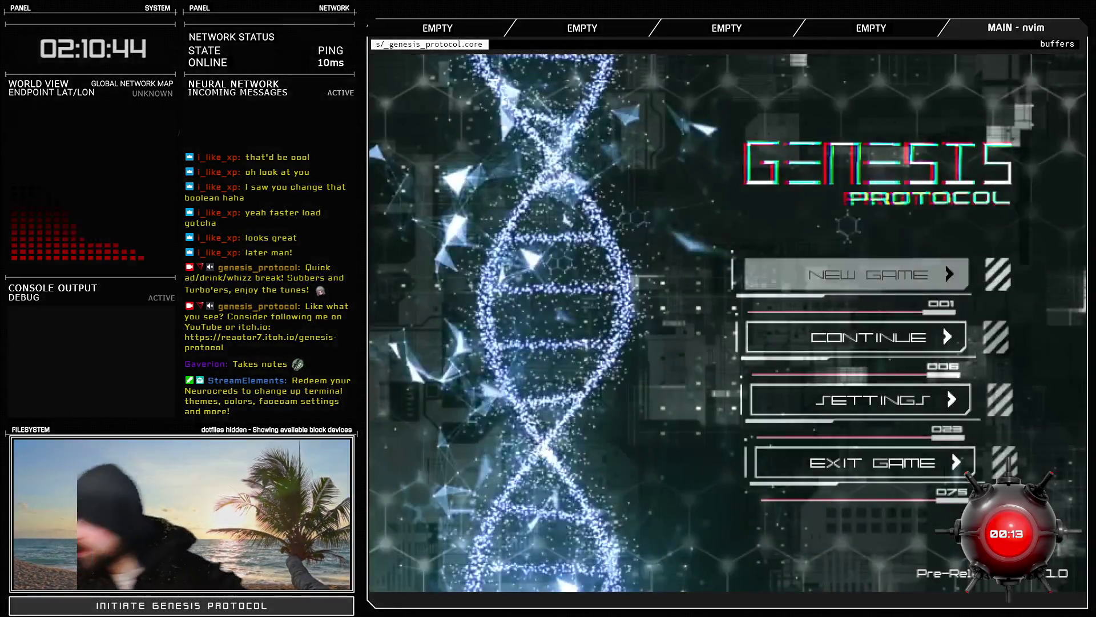
# Continue from the Lab19 save and walk left along the corridor into the Sado-Bot battle.
pyautogui.press('Down')
pyautogui.press('Return')
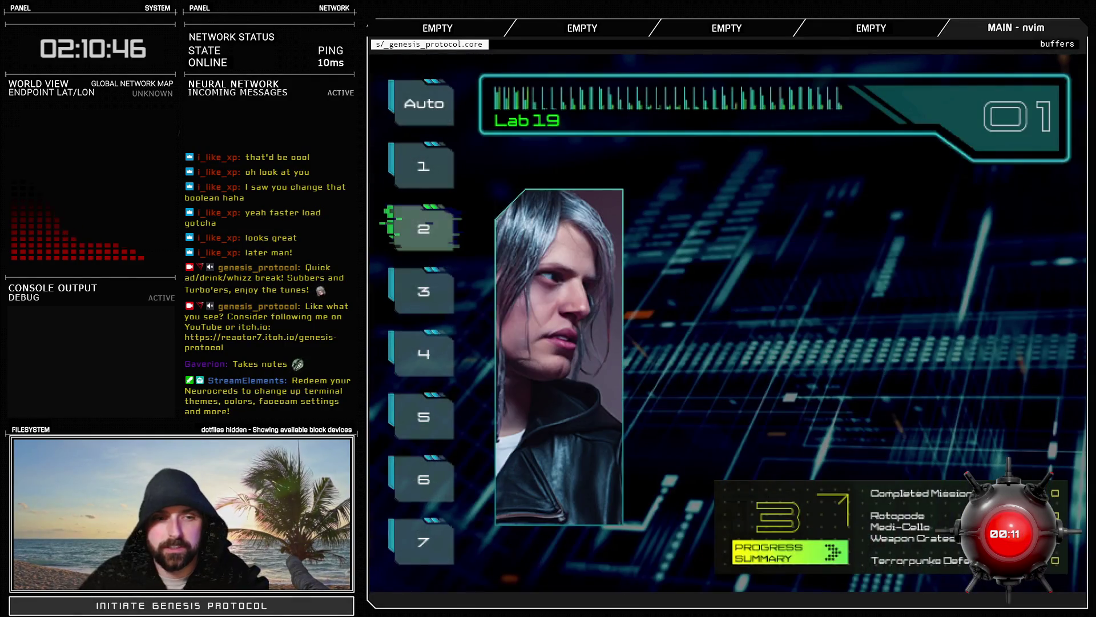
pyautogui.press('Return')
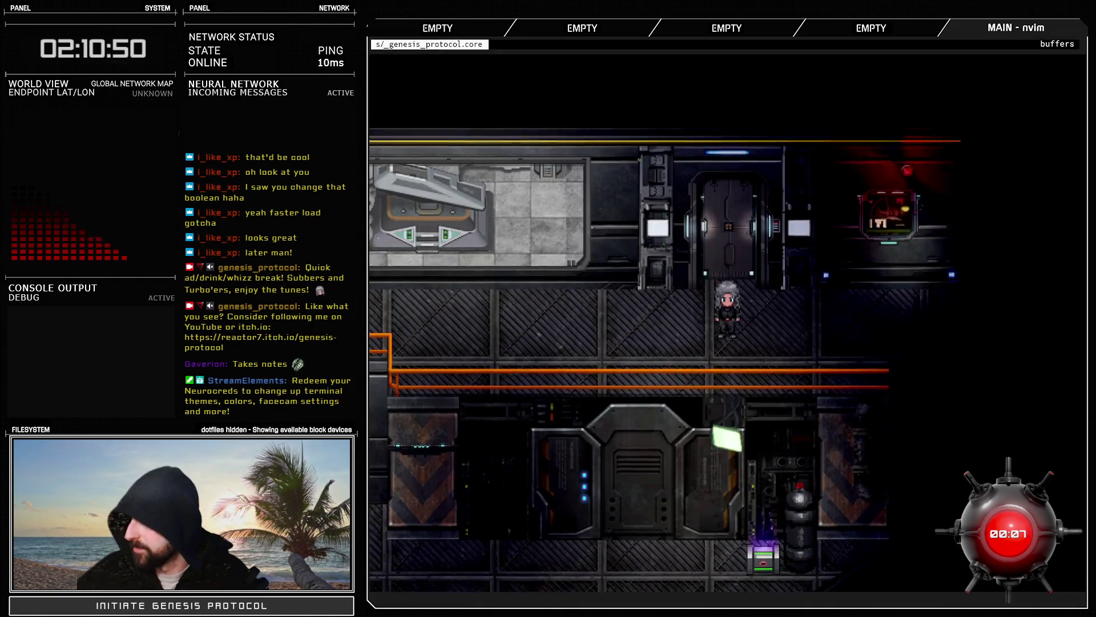
pyautogui.press('Left')
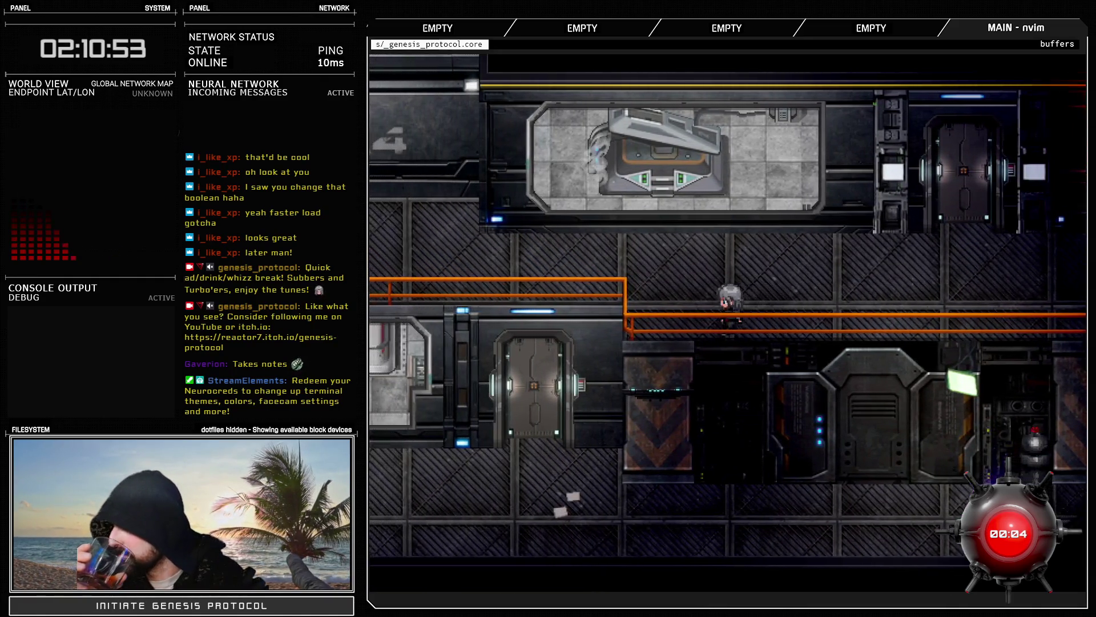
pyautogui.press('Left')
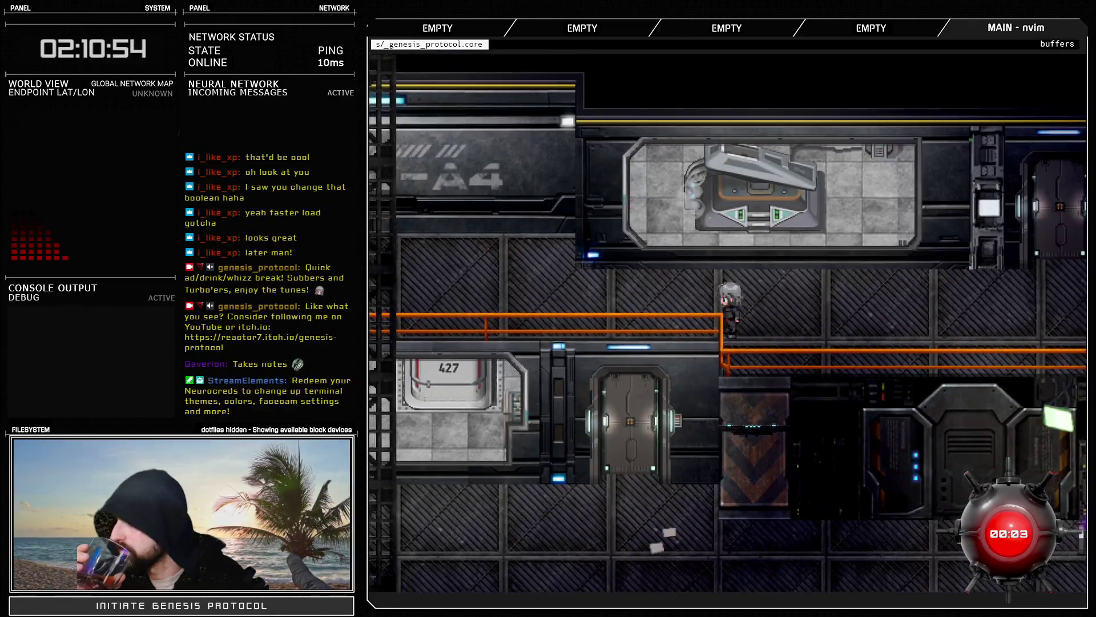
pyautogui.press('Left')
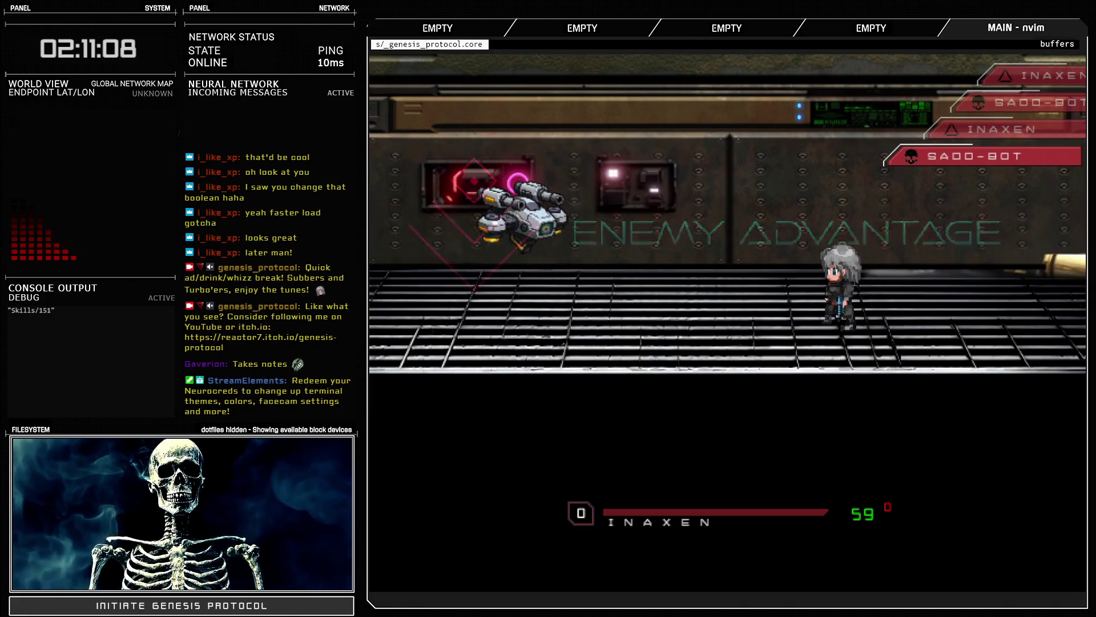
# Engage the Sado-Bot and destroy it with Fast Blast.
pyautogui.press('Return')
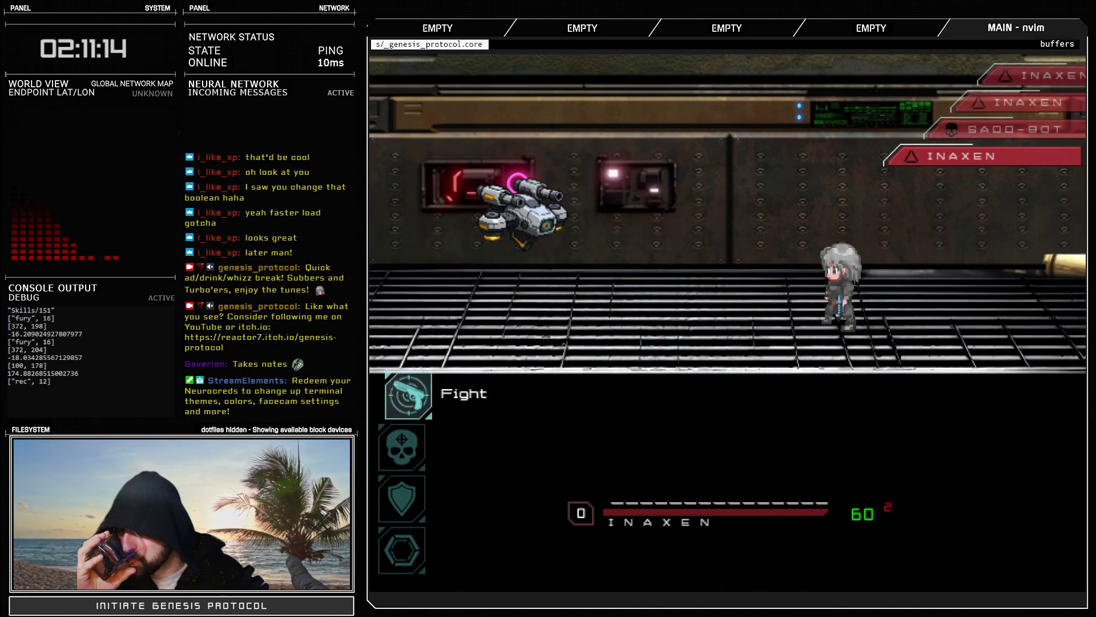
pyautogui.press('Return')
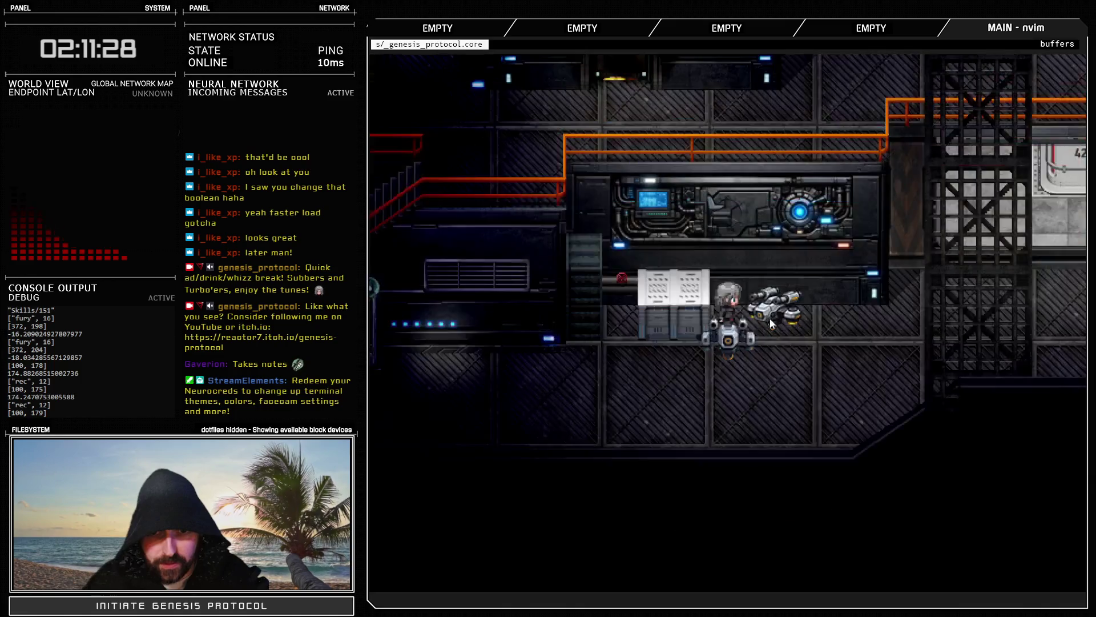
# Walk the character around the console after the battle.
pyautogui.press('Up')
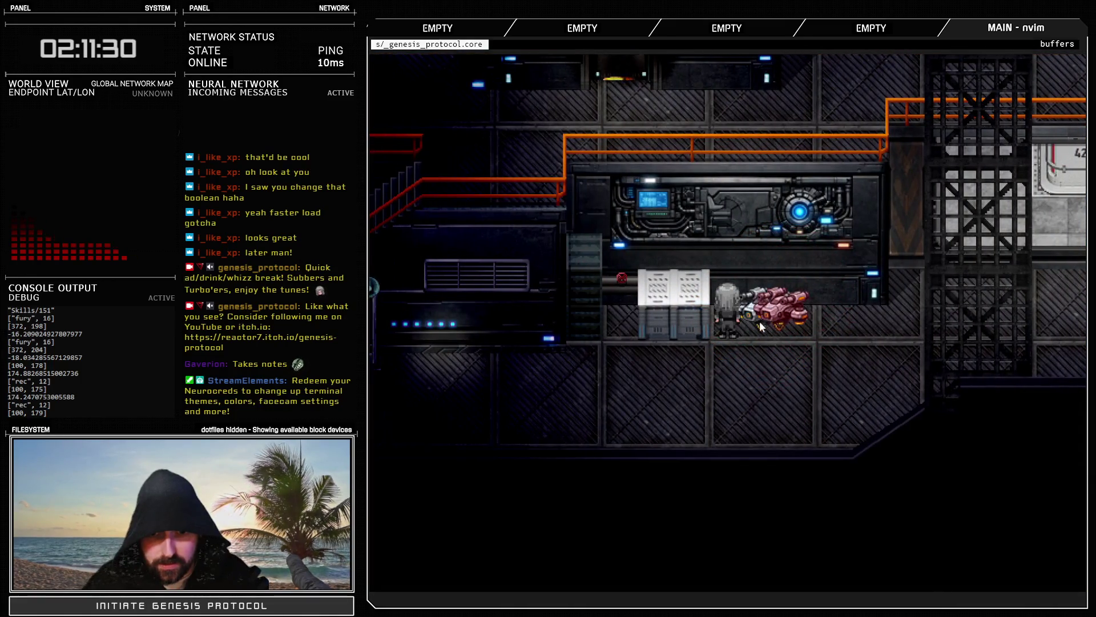
pyautogui.click(766, 333)
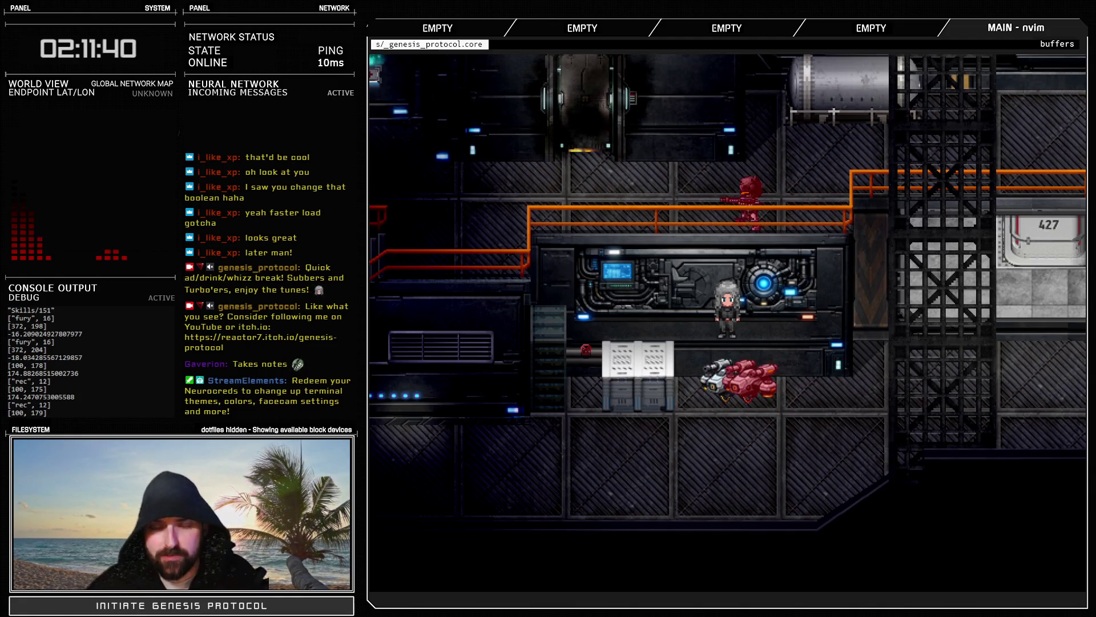
pyautogui.press('Left')
pyautogui.press('Down')
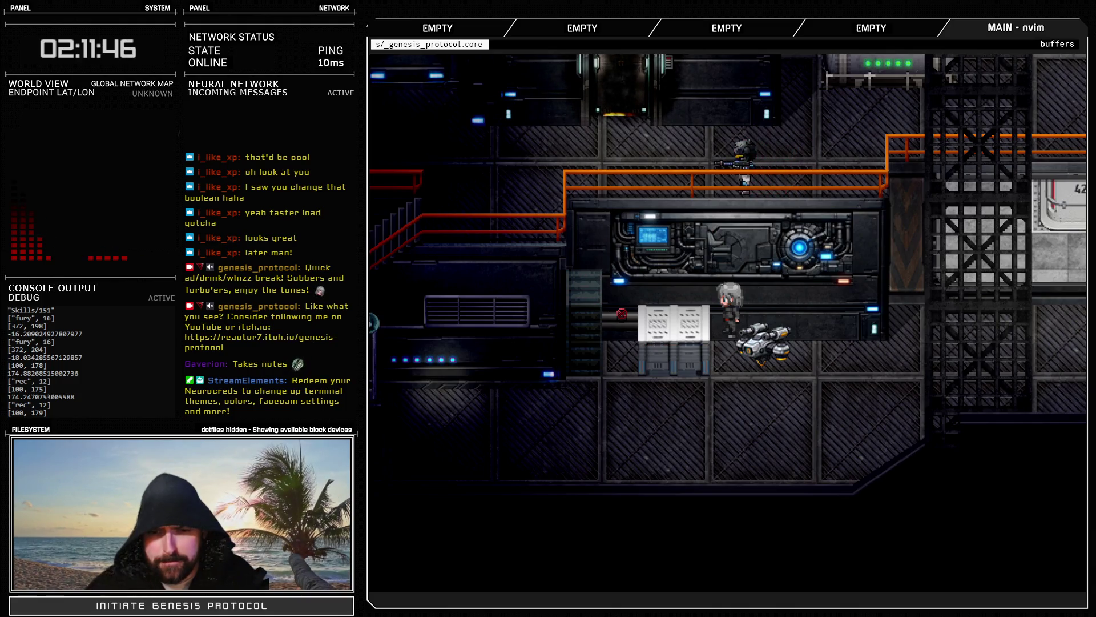
pyautogui.press('Escape')
pyautogui.press('Escape')
pyautogui.press('Down')
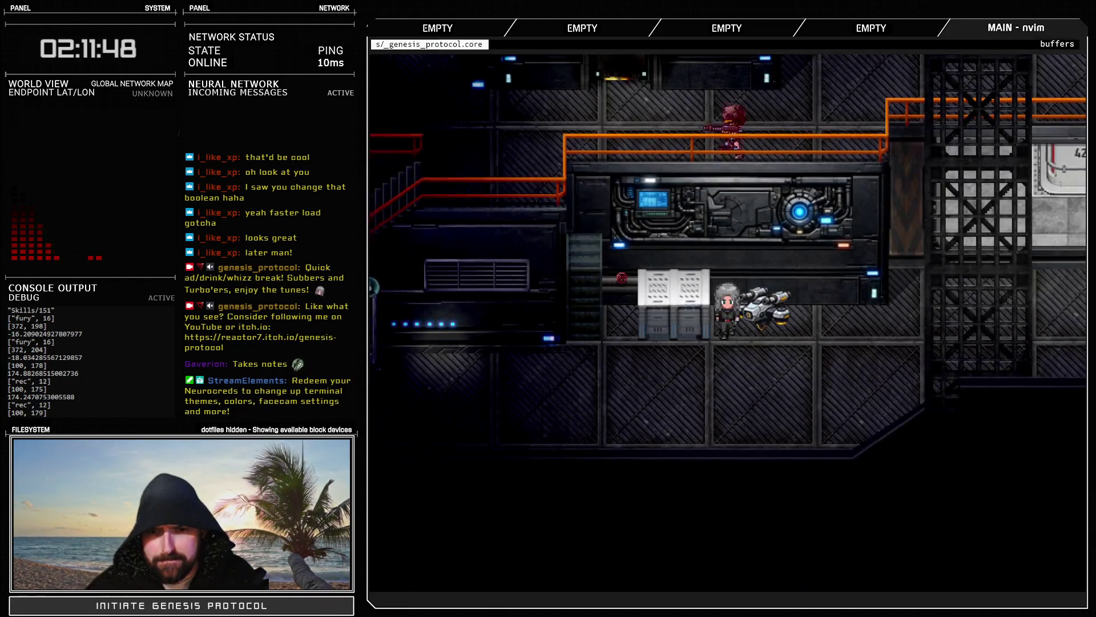
pyautogui.press('Right')
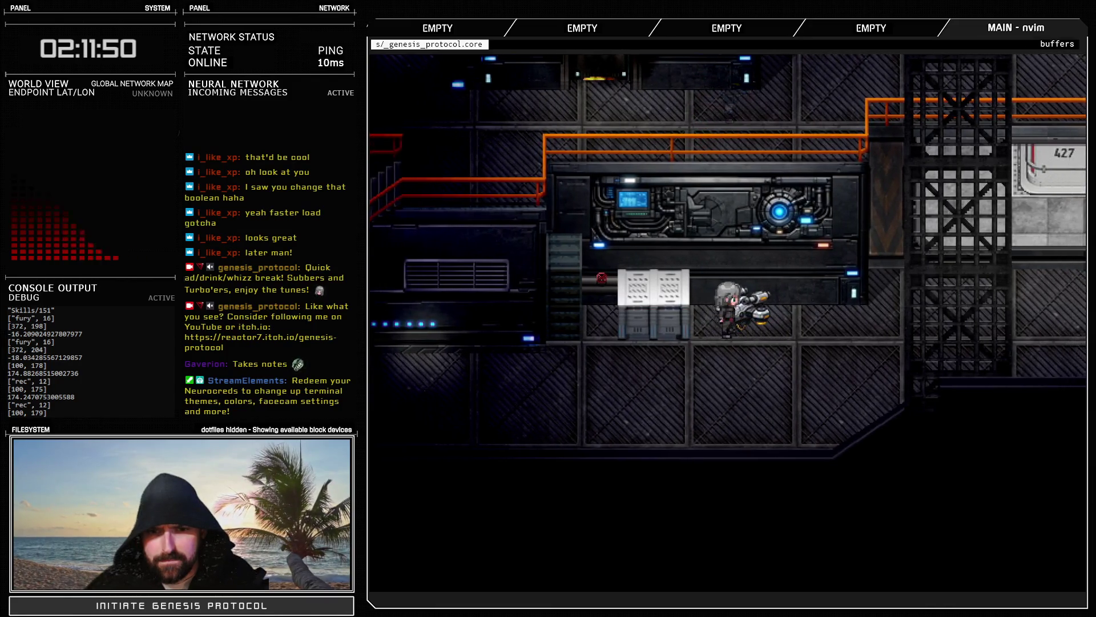
pyautogui.press('Left')
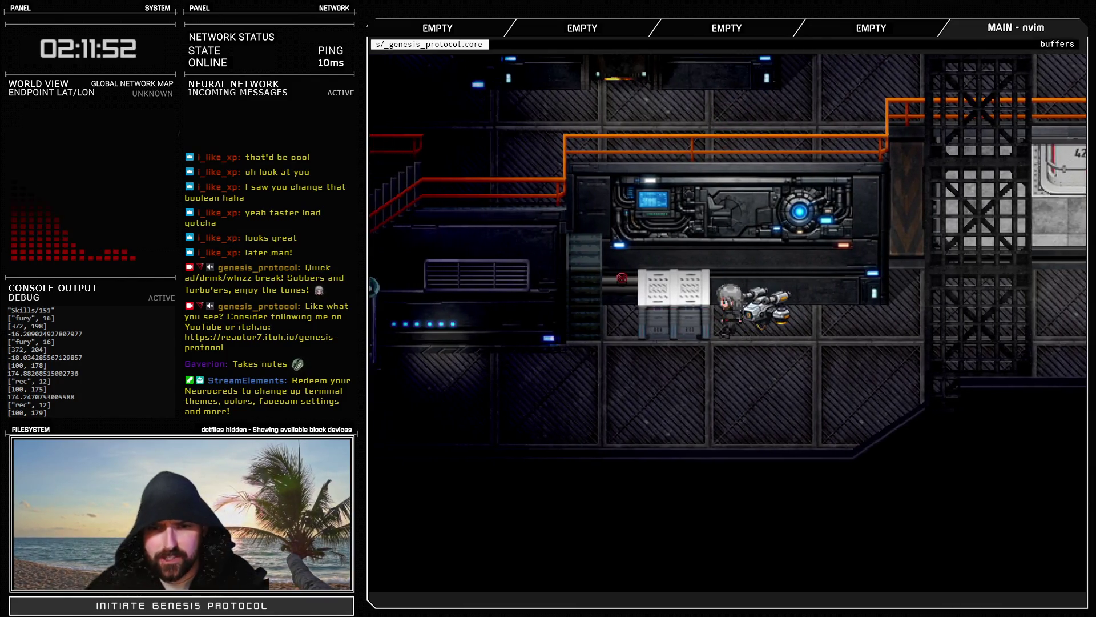
# Pause the game and quit the playtest back to the map editor.
pyautogui.press('Escape')
pyautogui.press('Up')
pyautogui.press('Return')
pyautogui.click(753, 314)
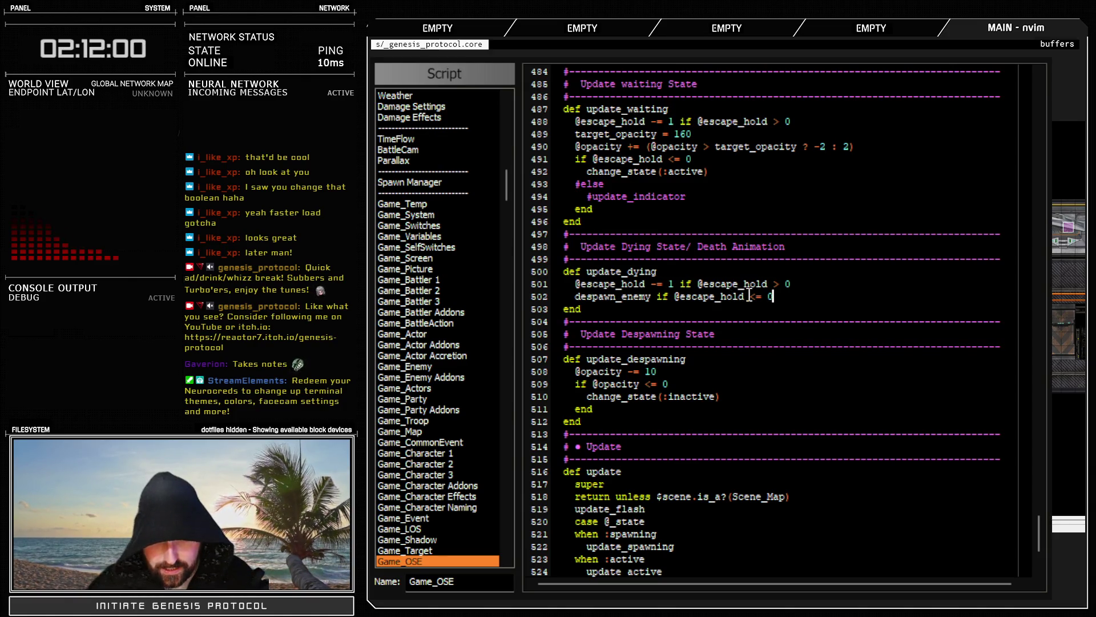
pyautogui.doubleClick(617, 285)
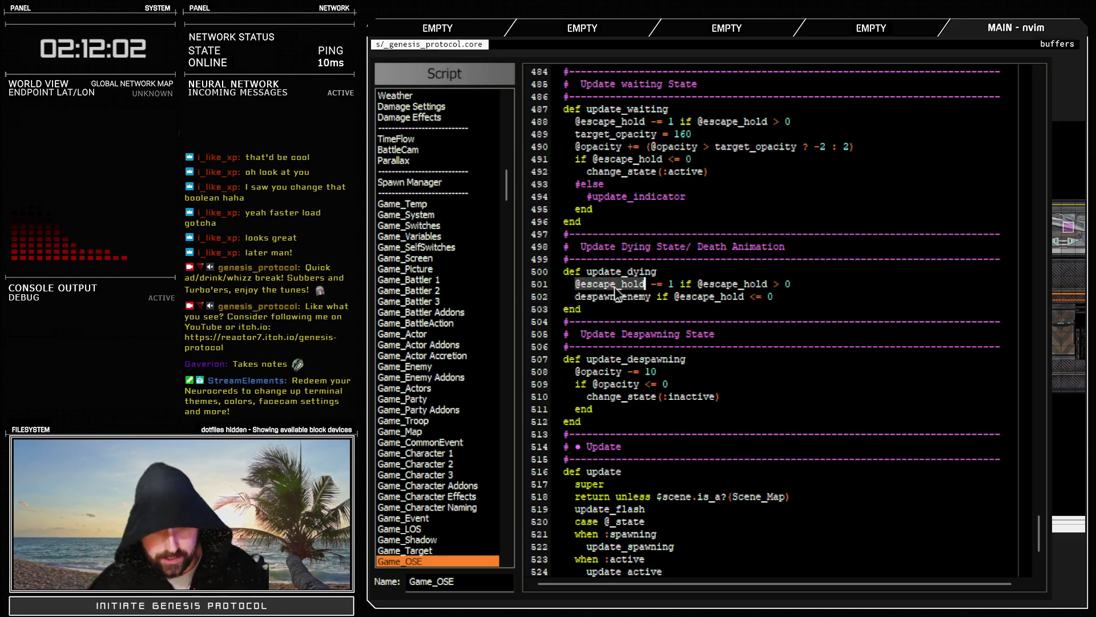
pyautogui.hotkey('ctrl', 'f')
pyautogui.click(693, 99)
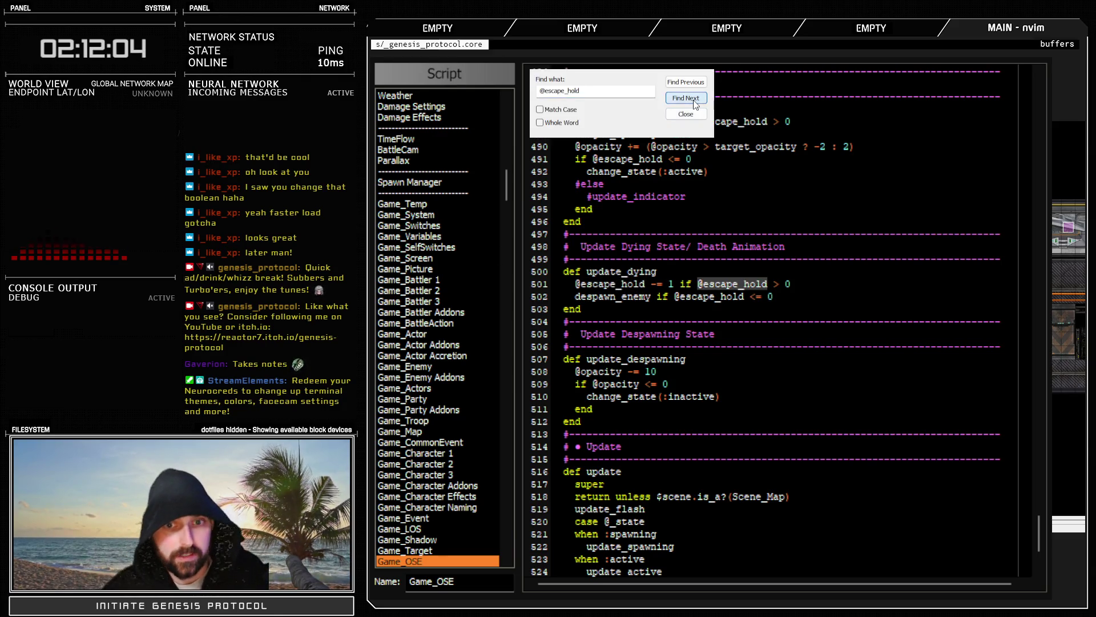
pyautogui.click(693, 99)
pyautogui.click(694, 99)
pyautogui.click(693, 99)
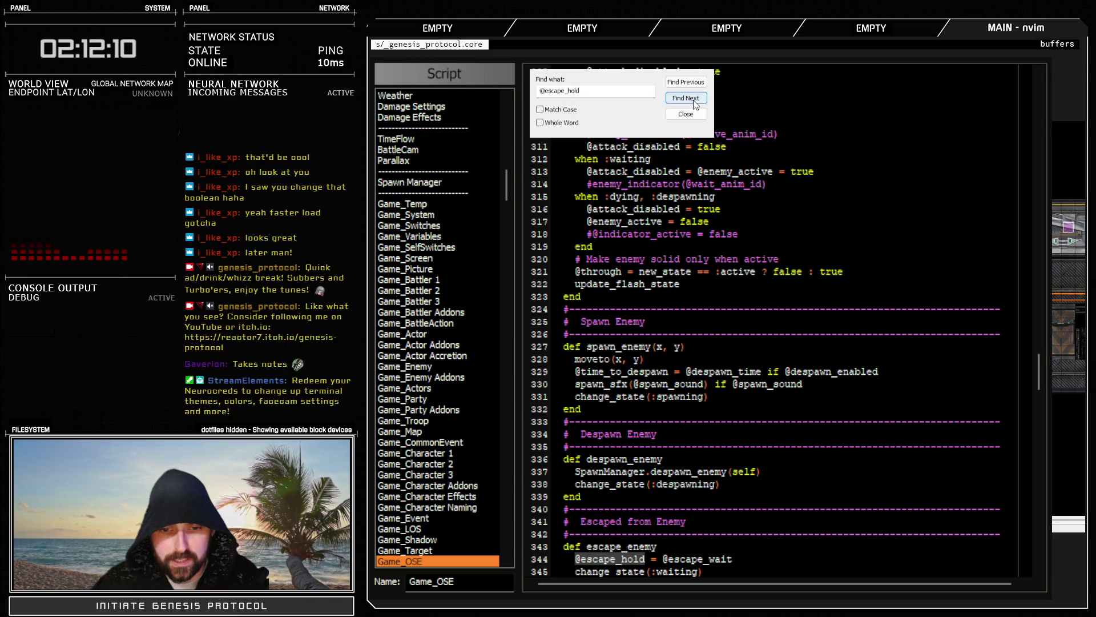
pyautogui.click(693, 101)
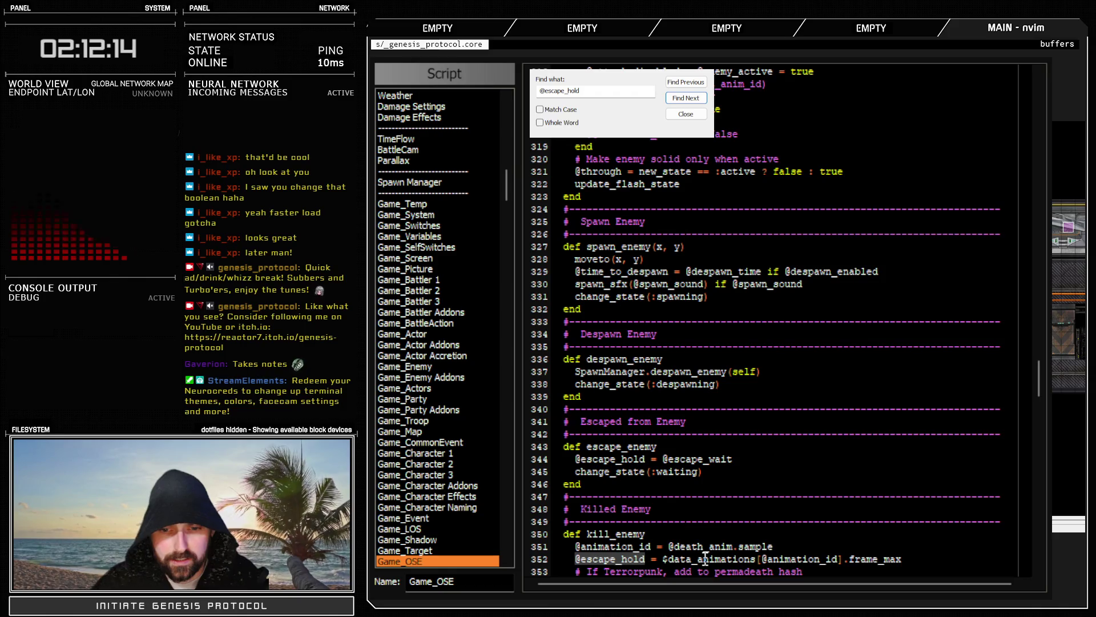
pyautogui.moveTo(706, 558); pyautogui.dragTo(896, 558)
pyautogui.click(904, 558)
pyautogui.scroll(-6, 879, 520)
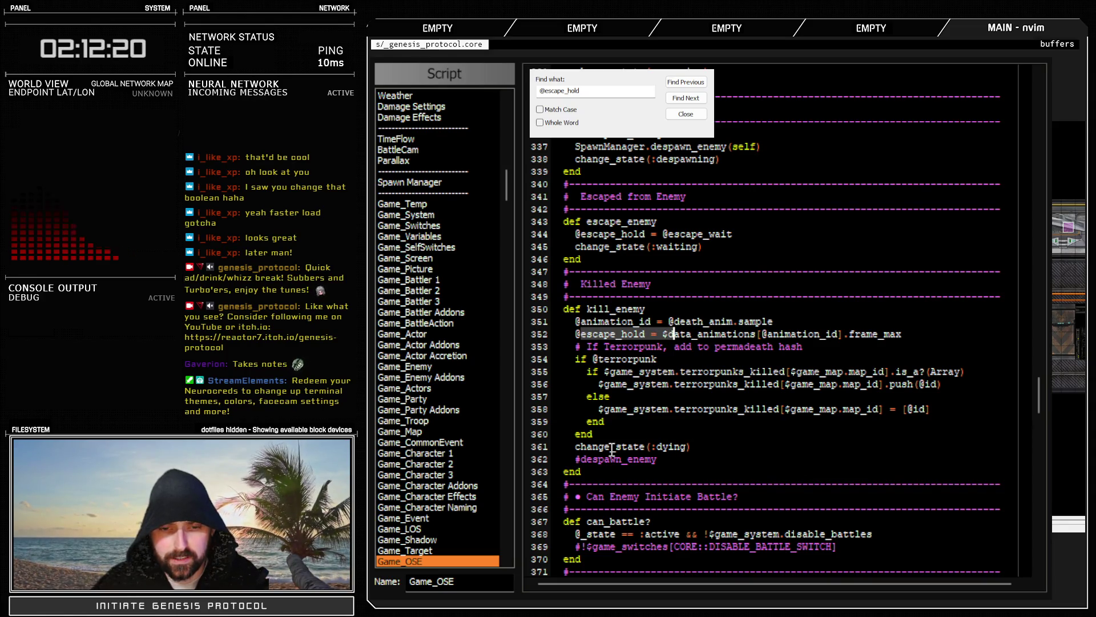
pyautogui.moveTo(573, 446); pyautogui.dragTo(679, 447)
pyautogui.scroll(-10, 682, 448)
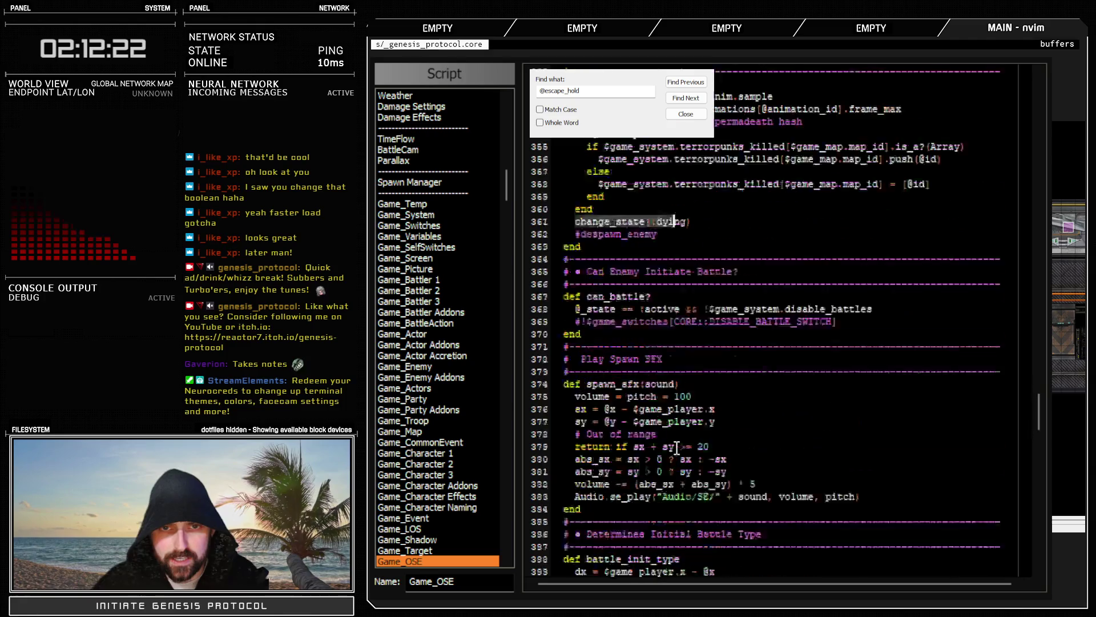
pyautogui.scroll(-20, 692, 448)
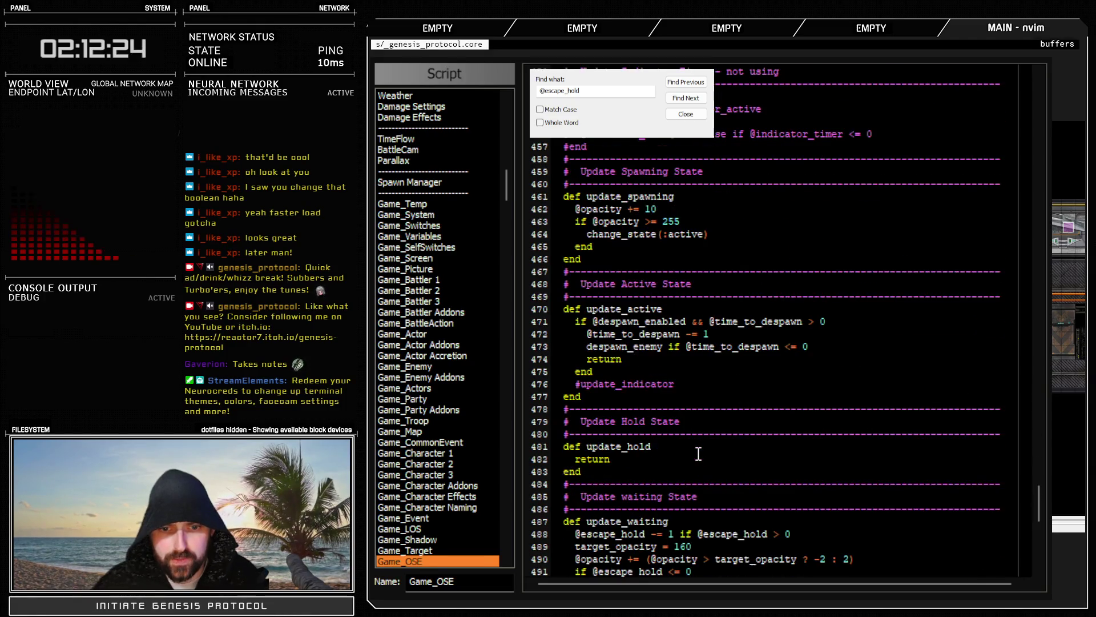
pyautogui.scroll(-6, 685, 435)
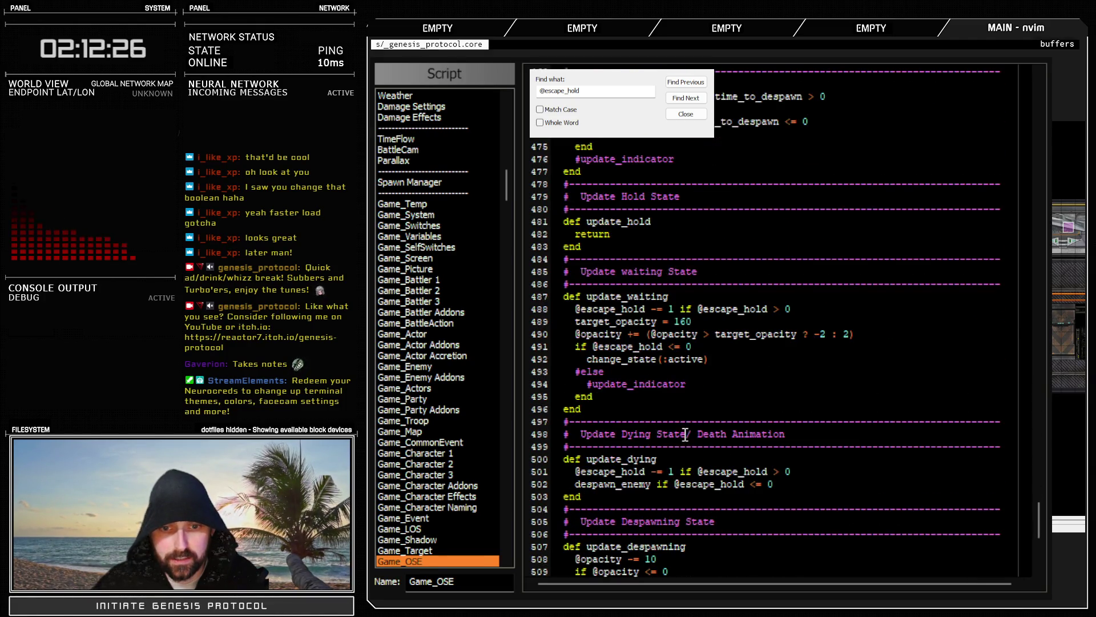
pyautogui.scroll(-2, 666, 411)
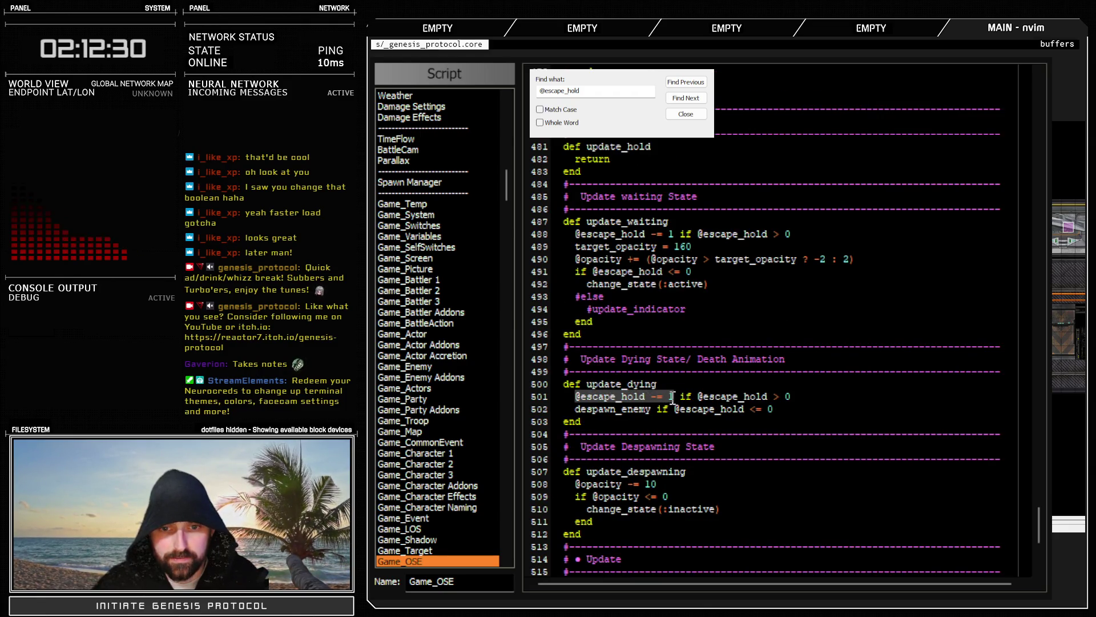
pyautogui.moveTo(792, 396)
pyautogui.mouseDown()
pyautogui.moveTo(576, 396)
pyautogui.moveTo(725, 407)
pyautogui.mouseUp()
pyautogui.click(789, 408)
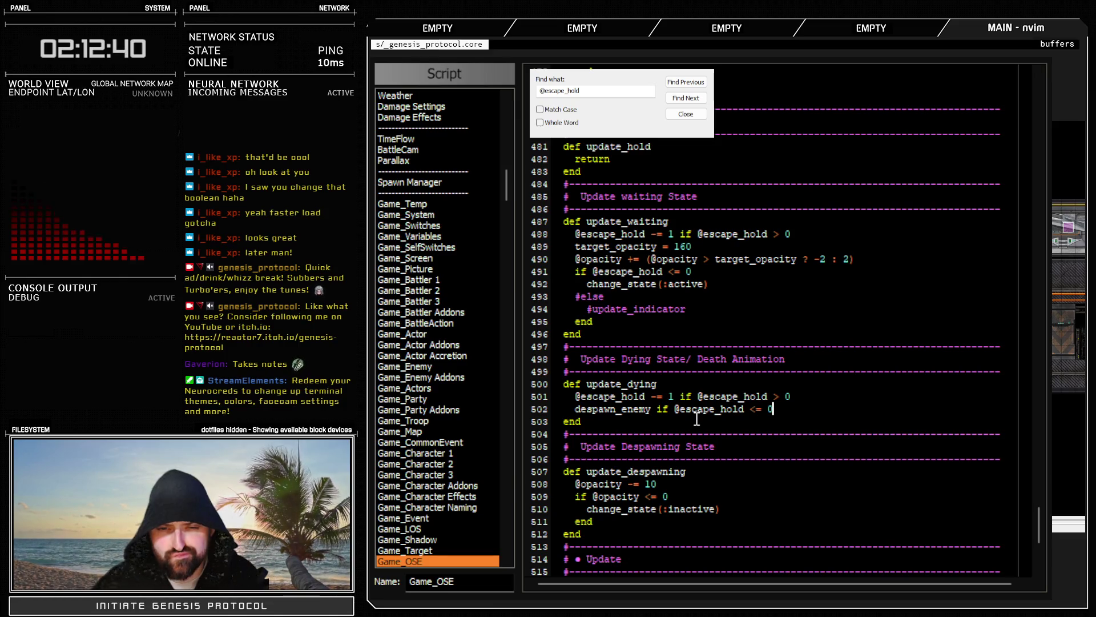
# Add a puts "update dying" line under def update_dying and close the editor.
pyautogui.click(677, 386)
pyautogui.press('Return')
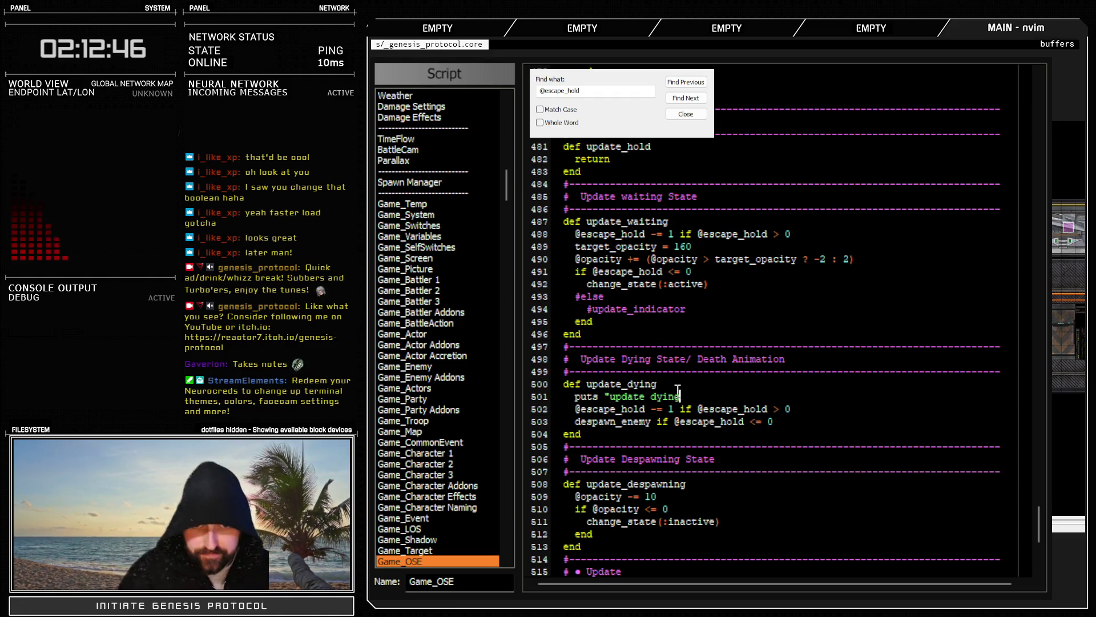
pyautogui.press('Escape')
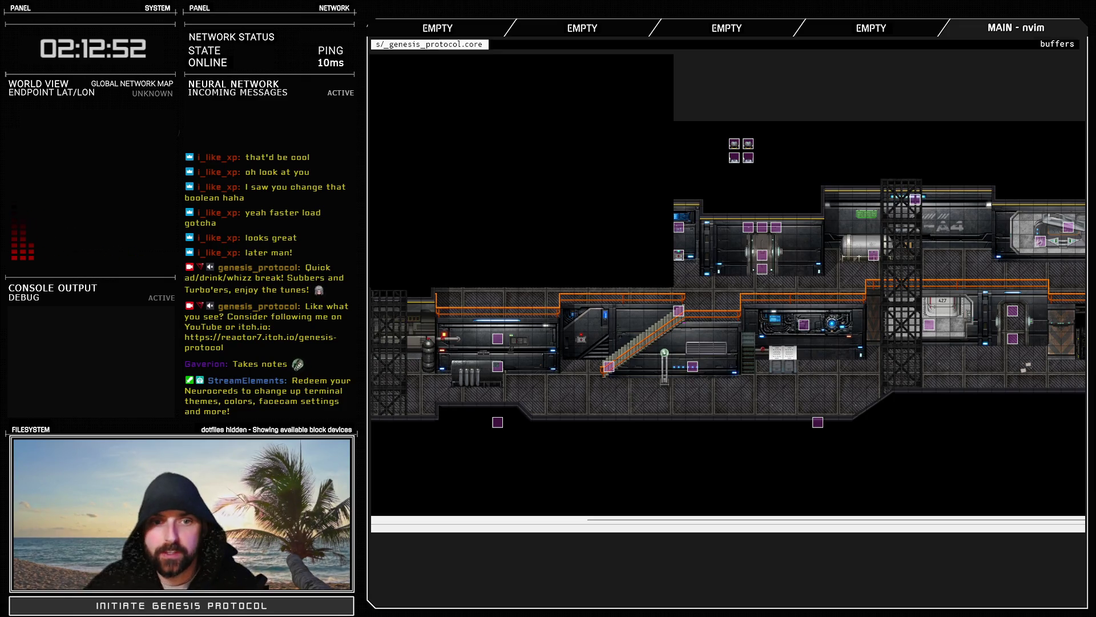
# Start the playtest and load the Lab19 save.
pyautogui.press('Down')
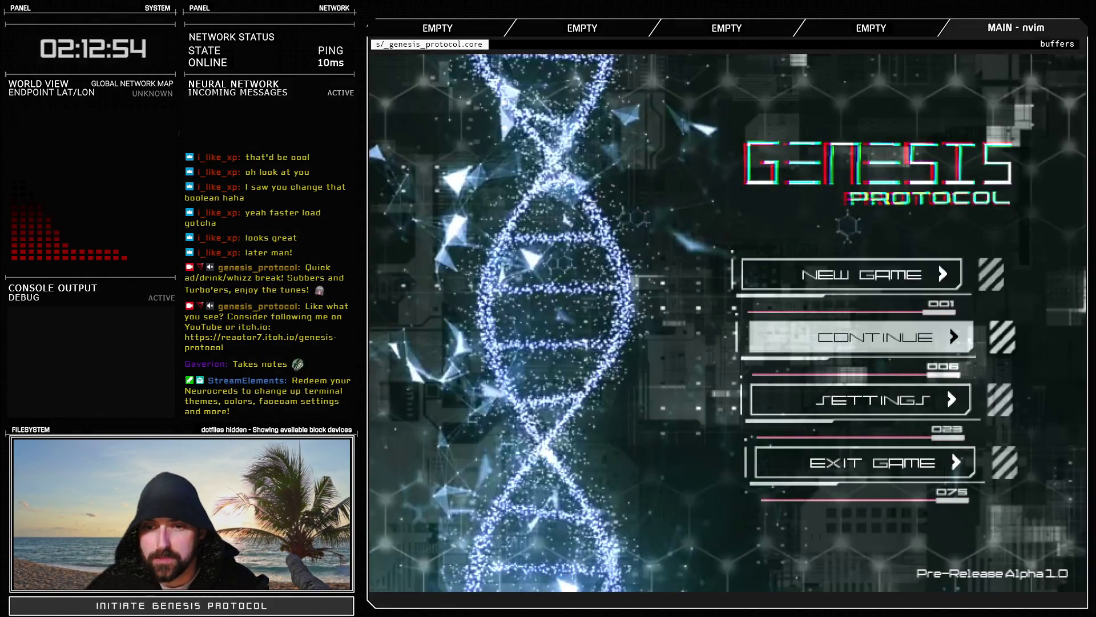
pyautogui.press('Return')
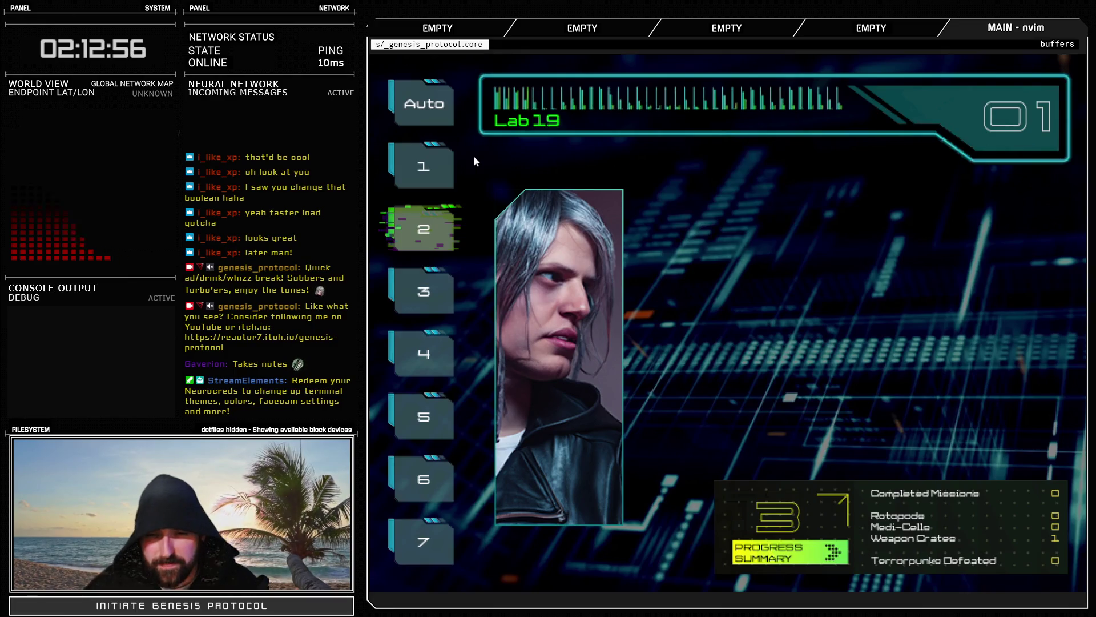
pyautogui.press('Return')
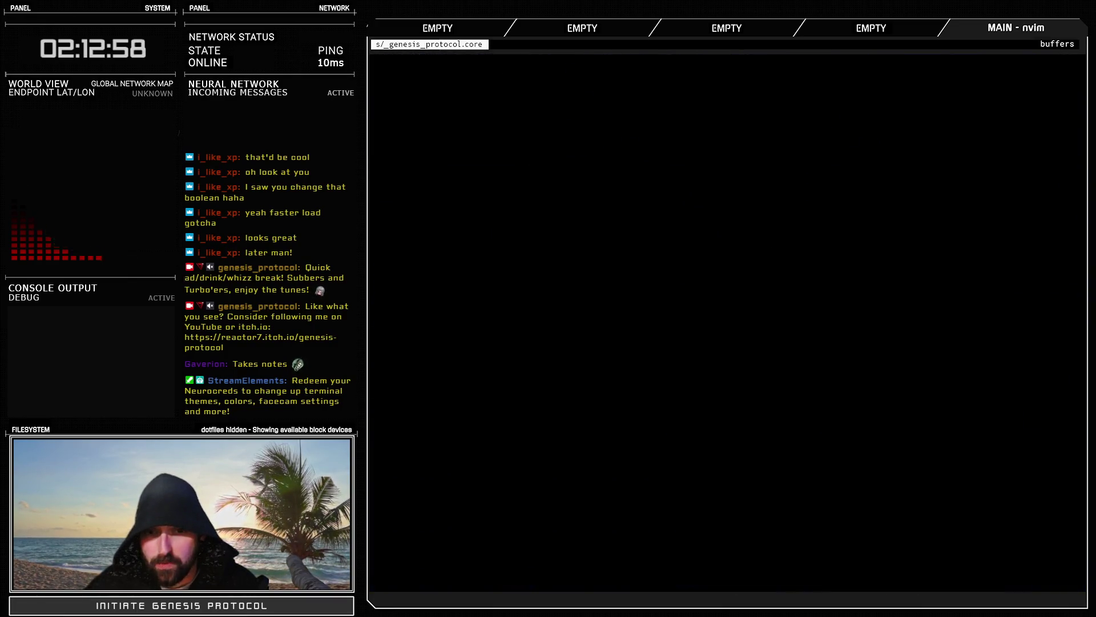
# Walk the character down and left along the corridor toward the stairs.
pyautogui.press('Down')
pyautogui.press('Left')
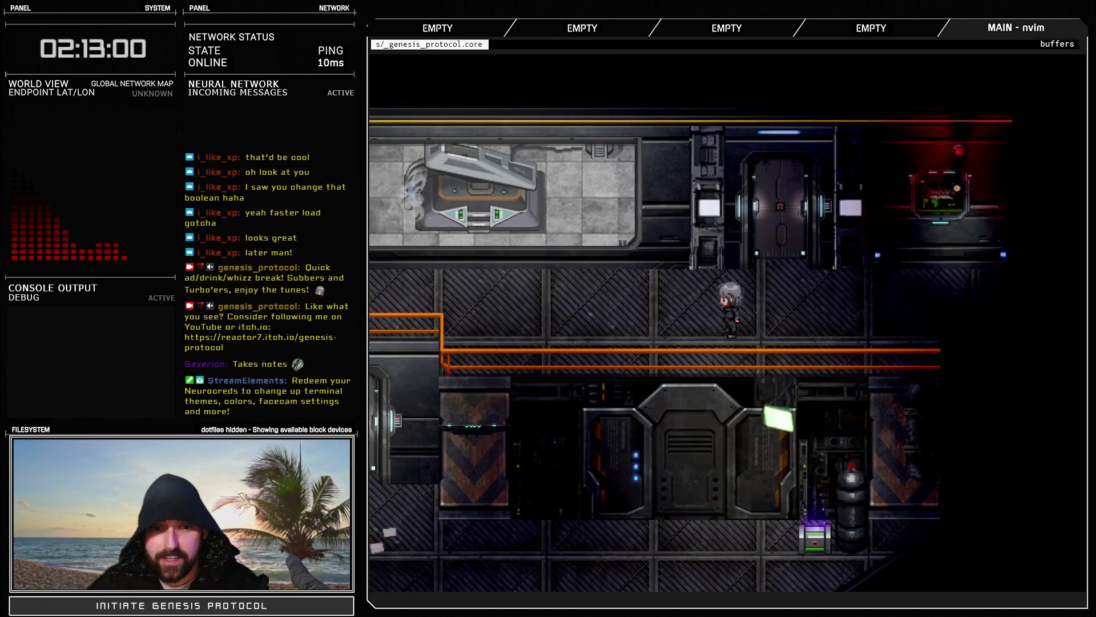
pyautogui.press('Left')
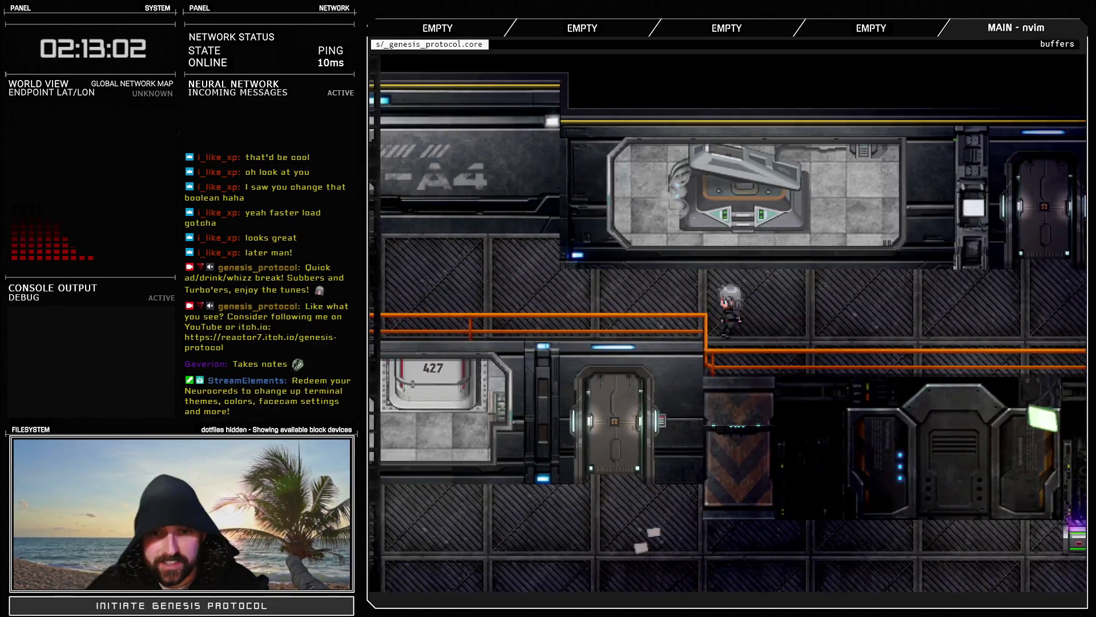
pyautogui.press('Left')
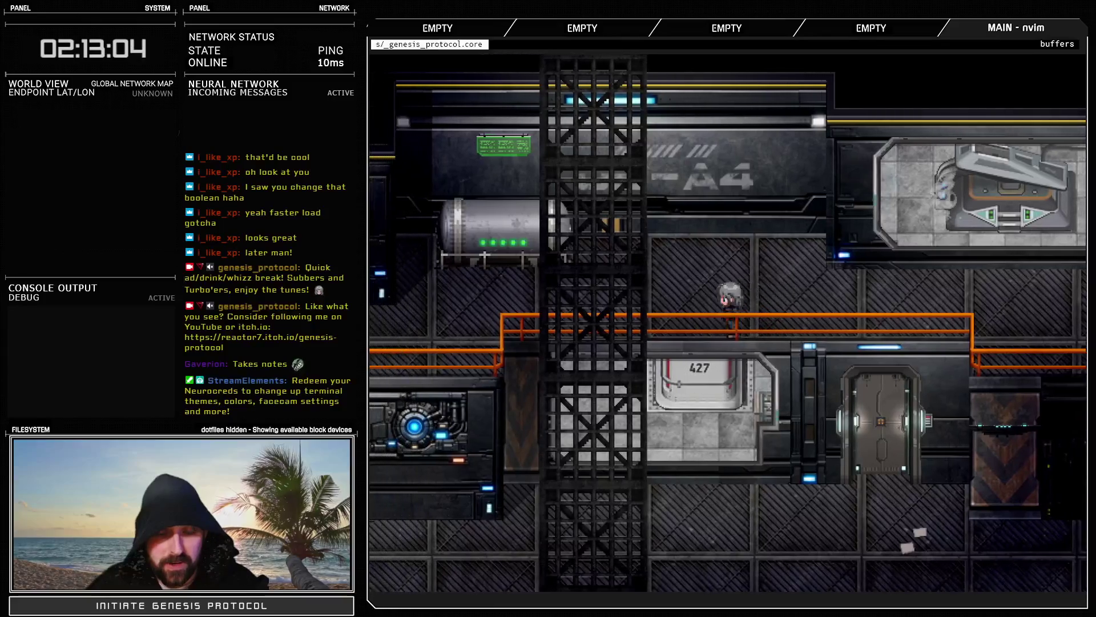
pyautogui.press('Left')
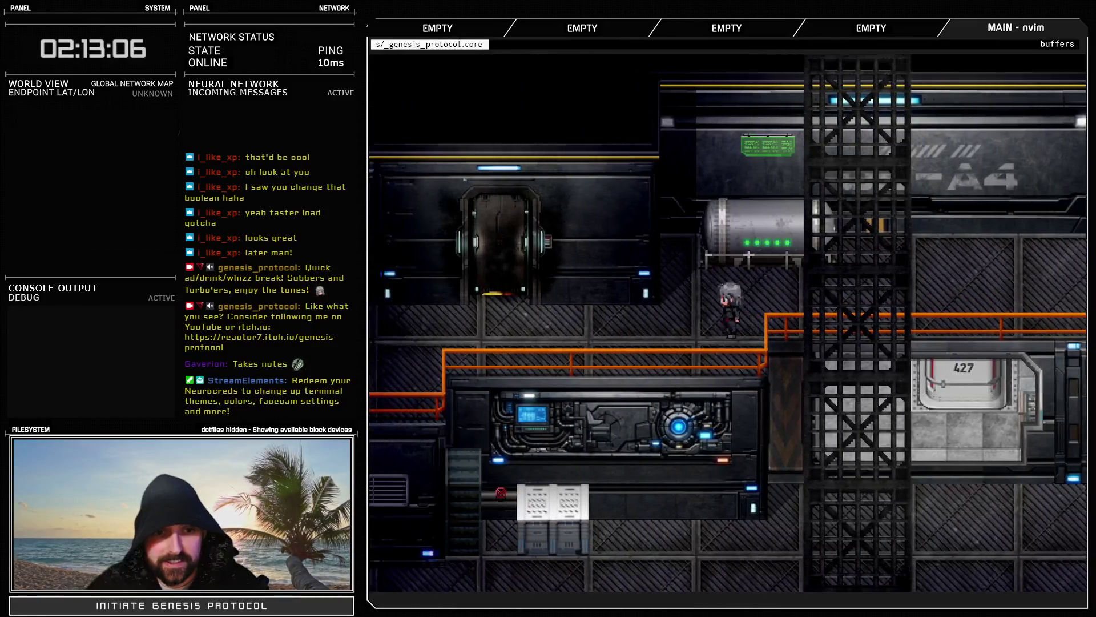
pyautogui.press('Left')
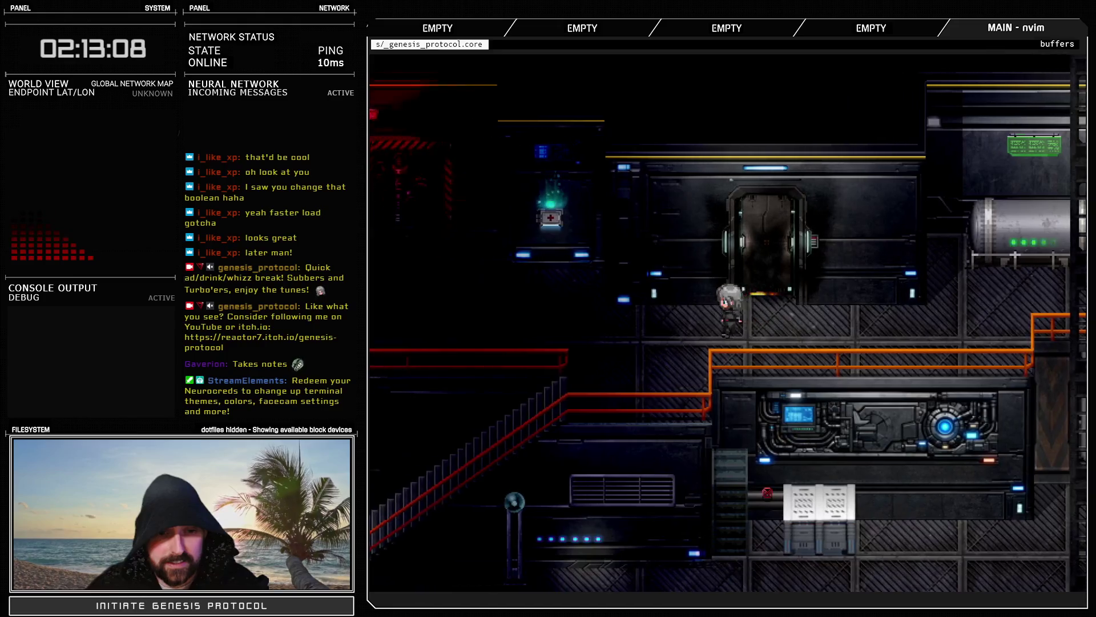
pyautogui.press('Left')
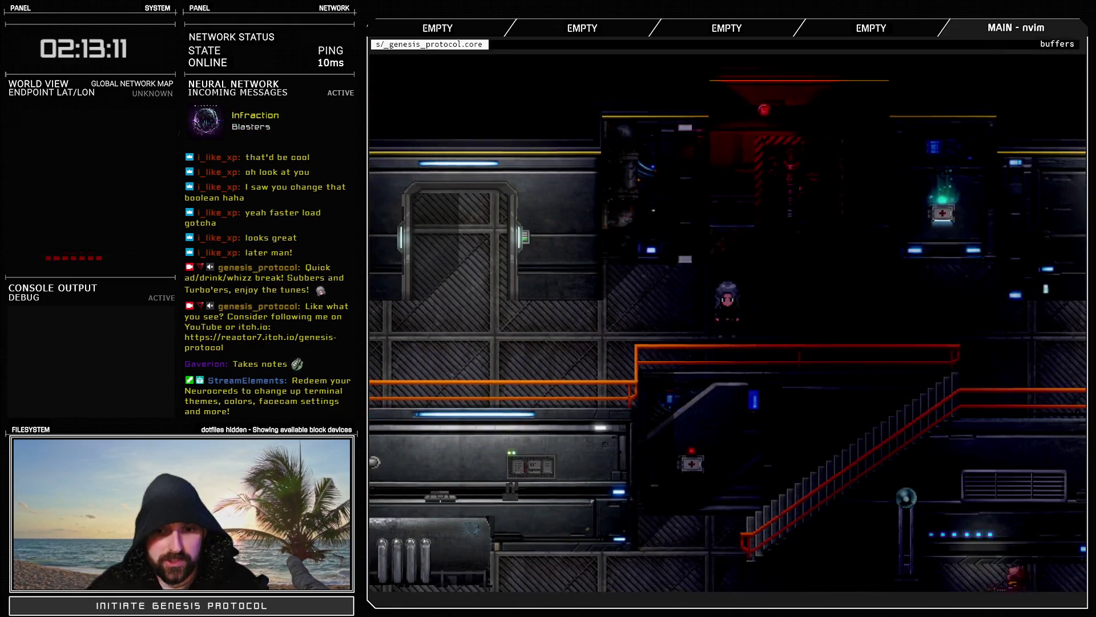
# Drop to the lower floor and walk right toward the machinery and drone.
pyautogui.press('Down')
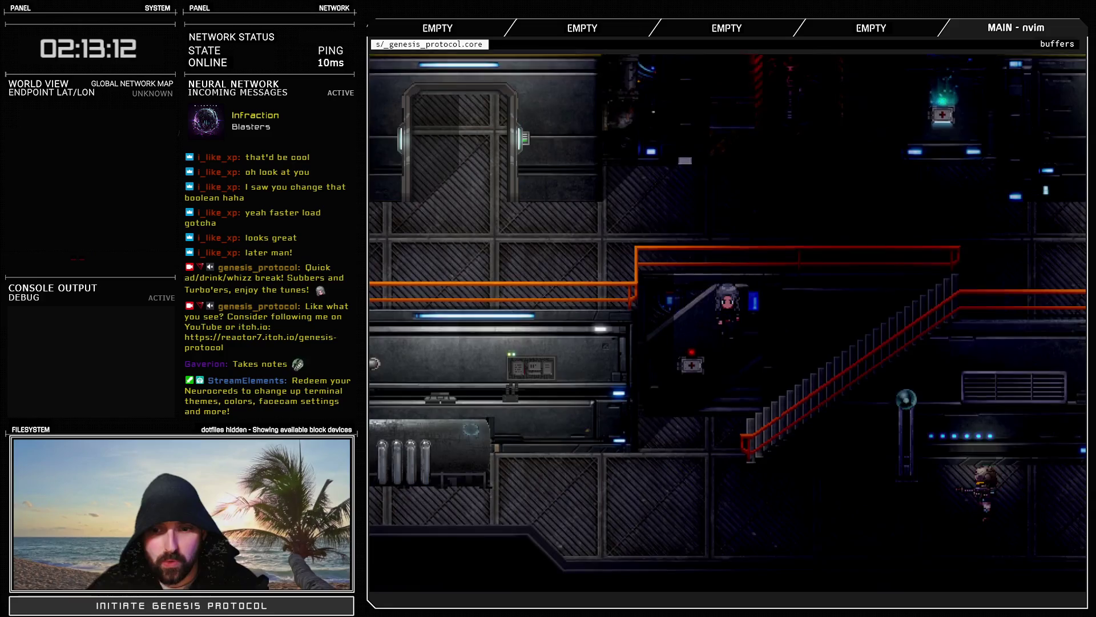
pyautogui.press('Right')
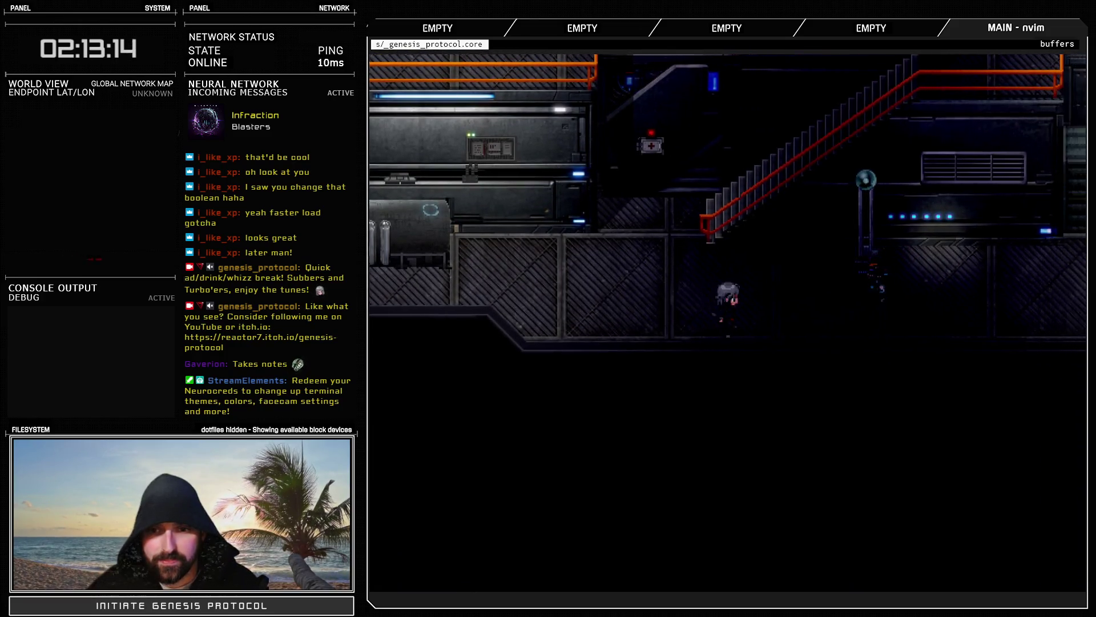
pyautogui.press('Right')
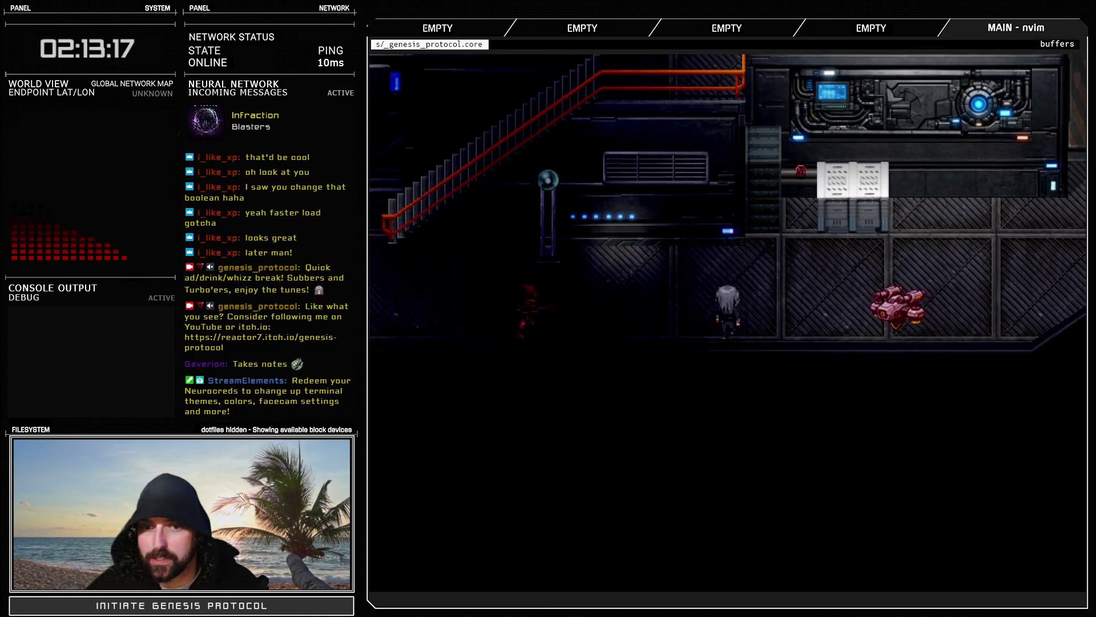
pyautogui.press('Right')
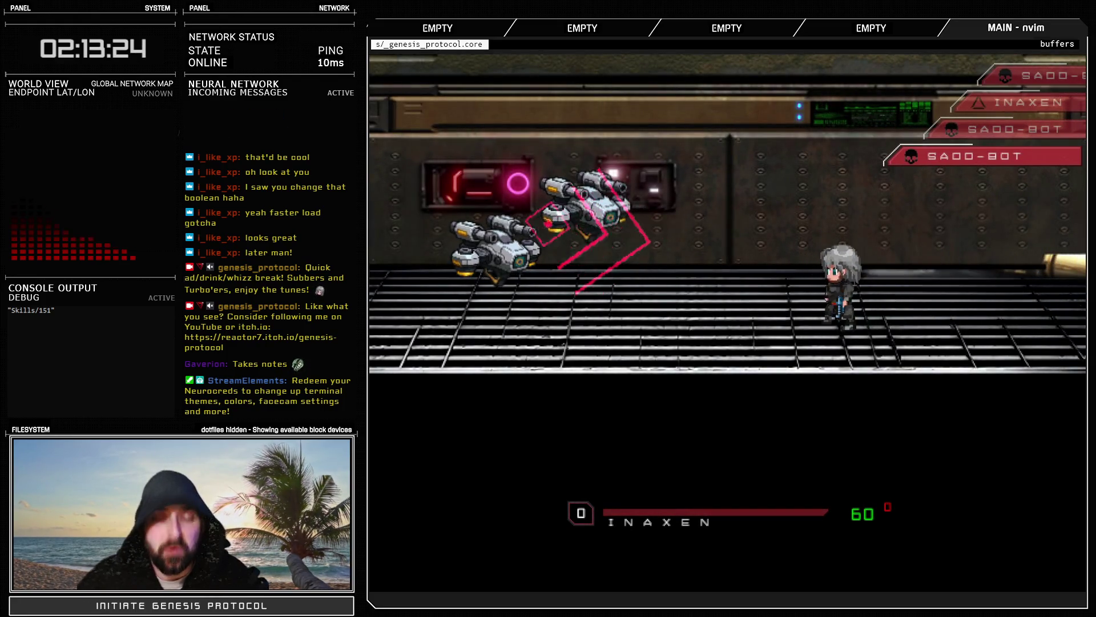
# Attack the drones with Fight, Fast Blast and Engage until one drone explodes.
pyautogui.press('Return')
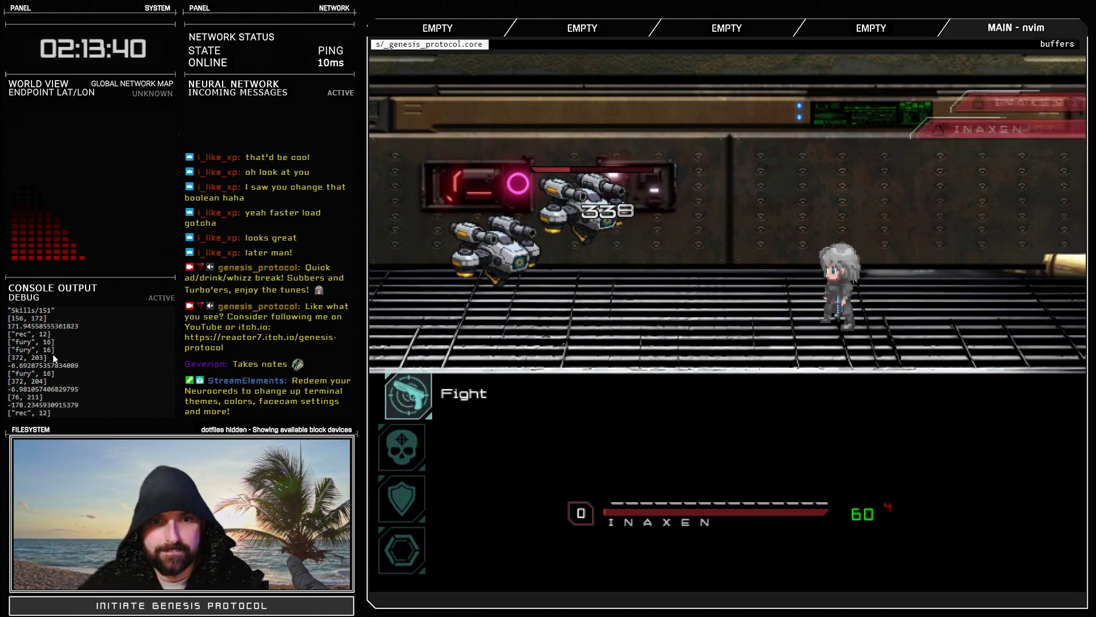
pyautogui.press('Return')
pyautogui.press('Return')
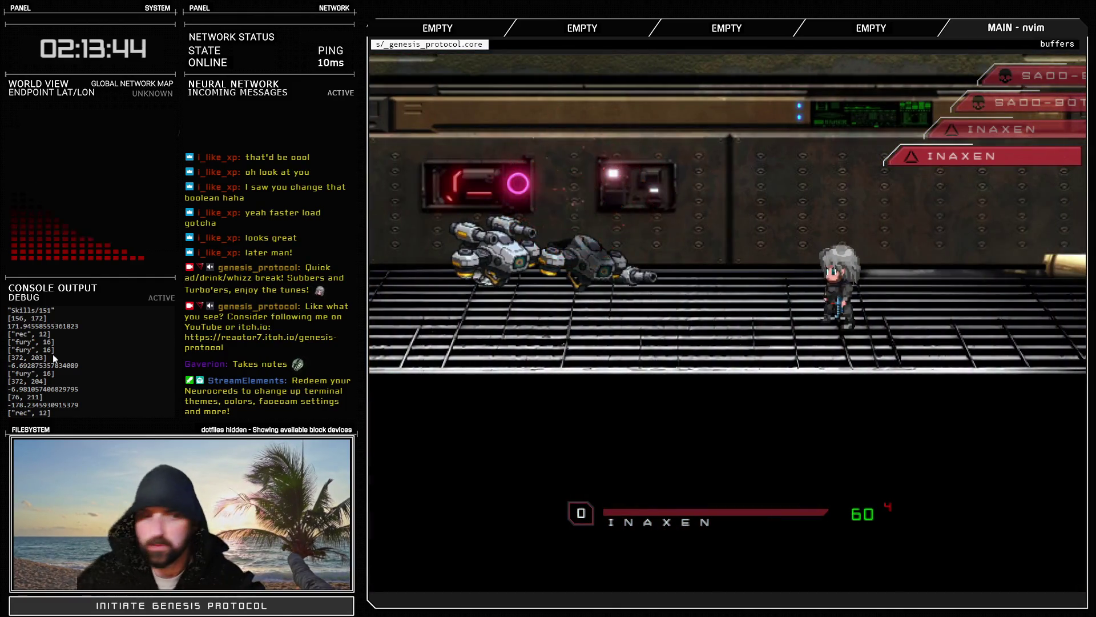
pyautogui.press('Return')
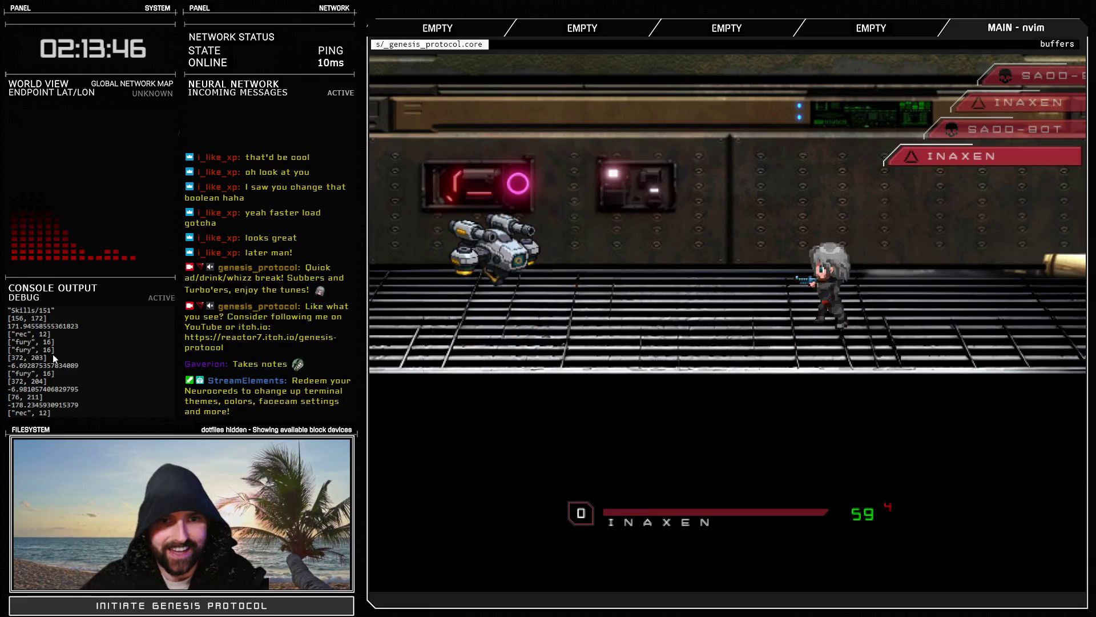
pyautogui.press('Return')
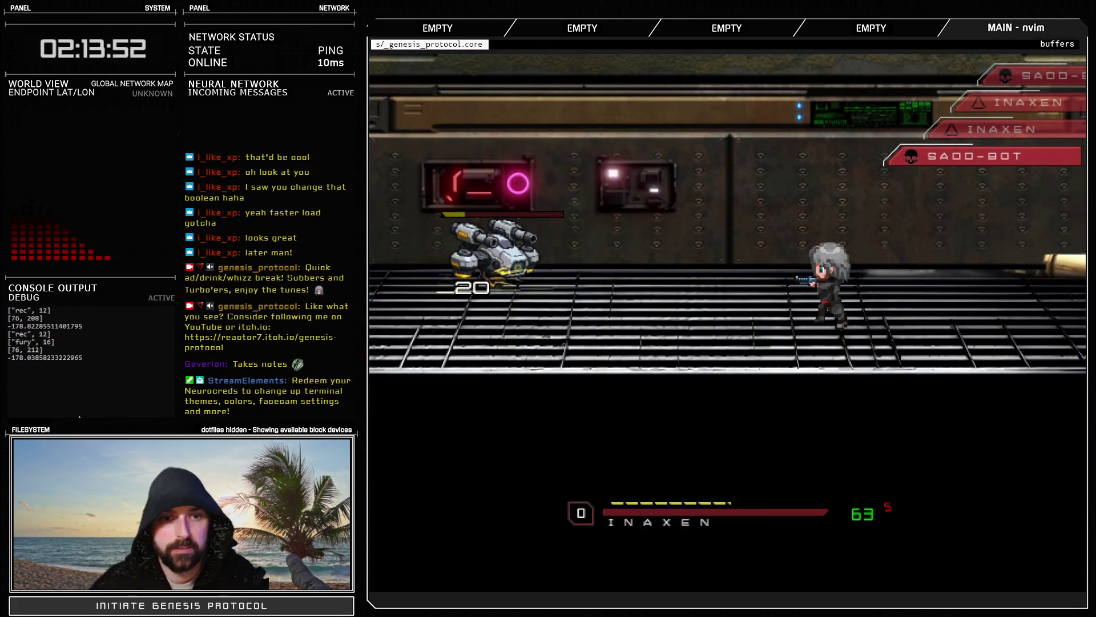
pyautogui.press('Return')
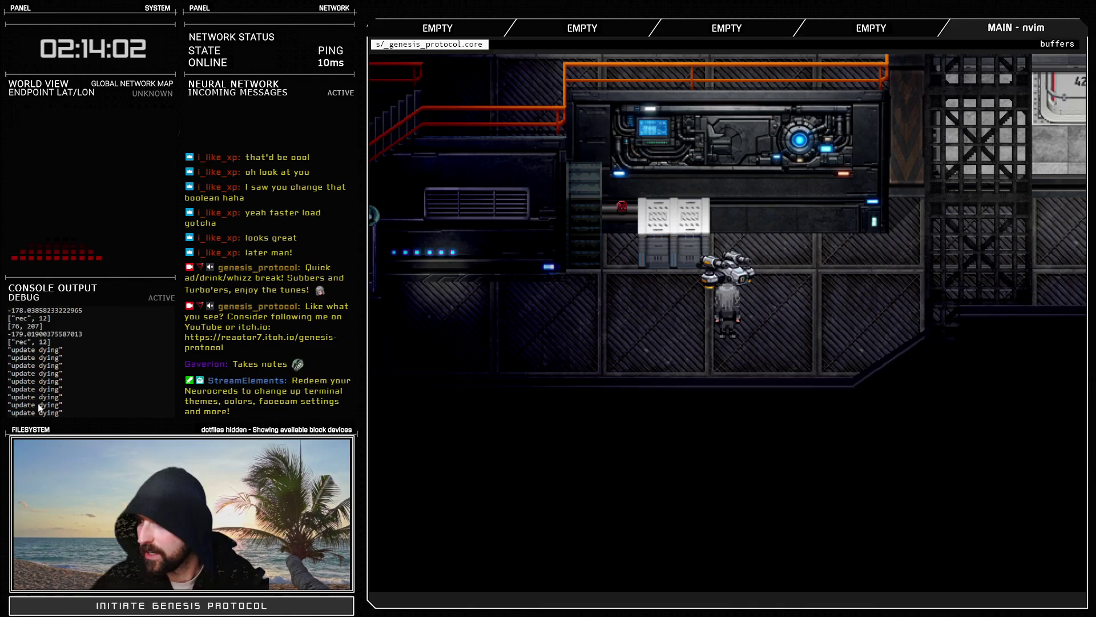
# Walk up and right on the map, then quit the playtest from the pause menu.
pyautogui.press('Up')
pyautogui.press('Right')
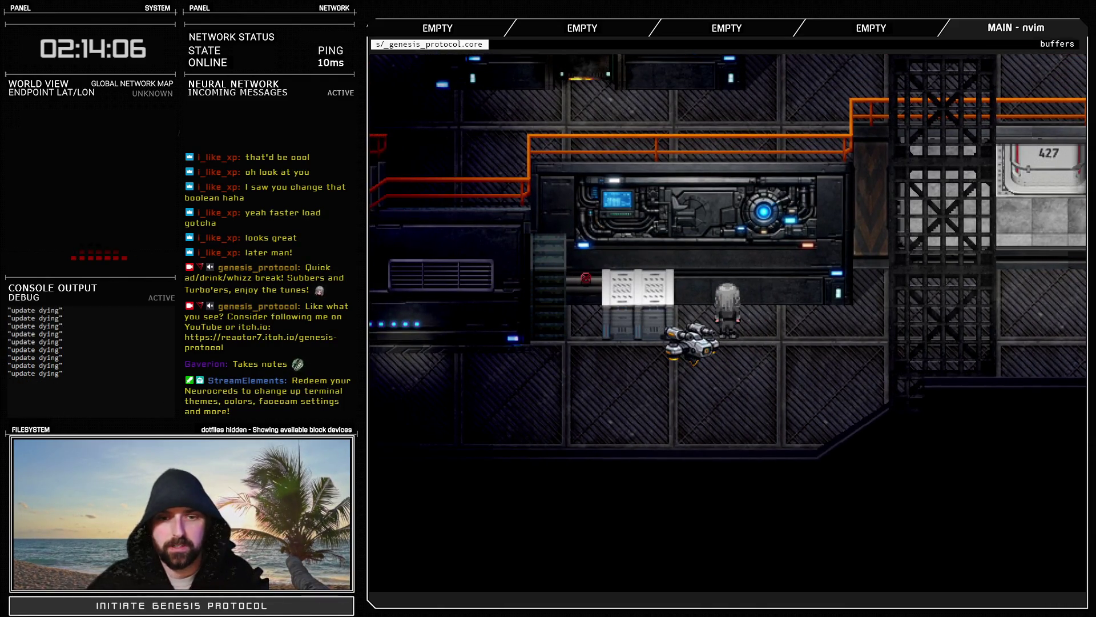
pyautogui.press('Escape')
pyautogui.press('Return')
pyautogui.press('Return')
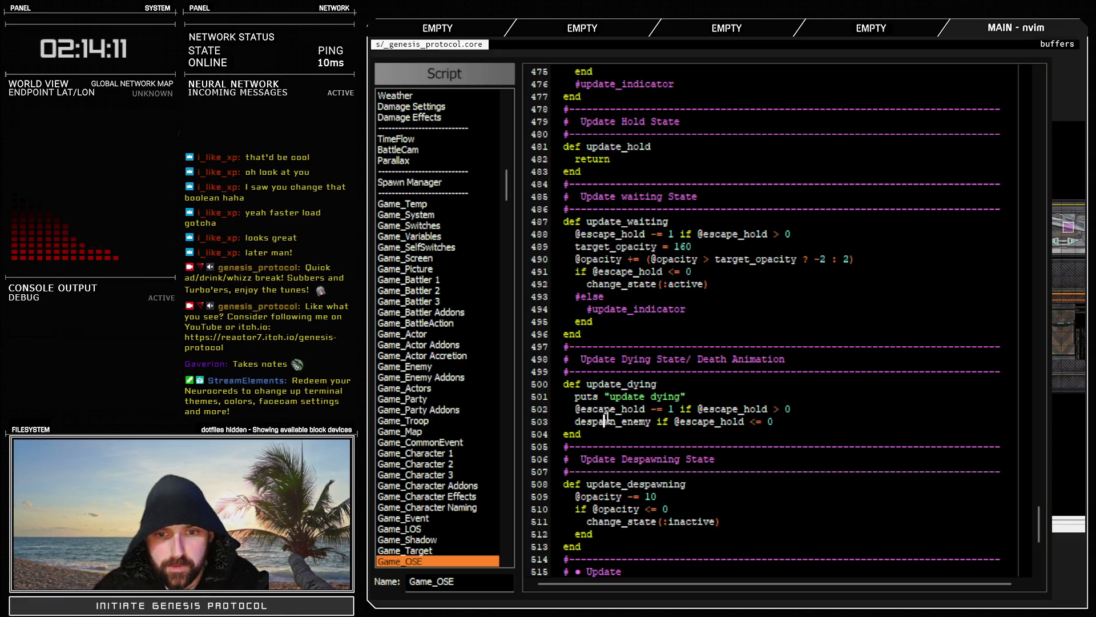
# Review the despawn_enemy method and its change_state(:despawning) line in Game_OSE.
pyautogui.doubleClick(606, 421)
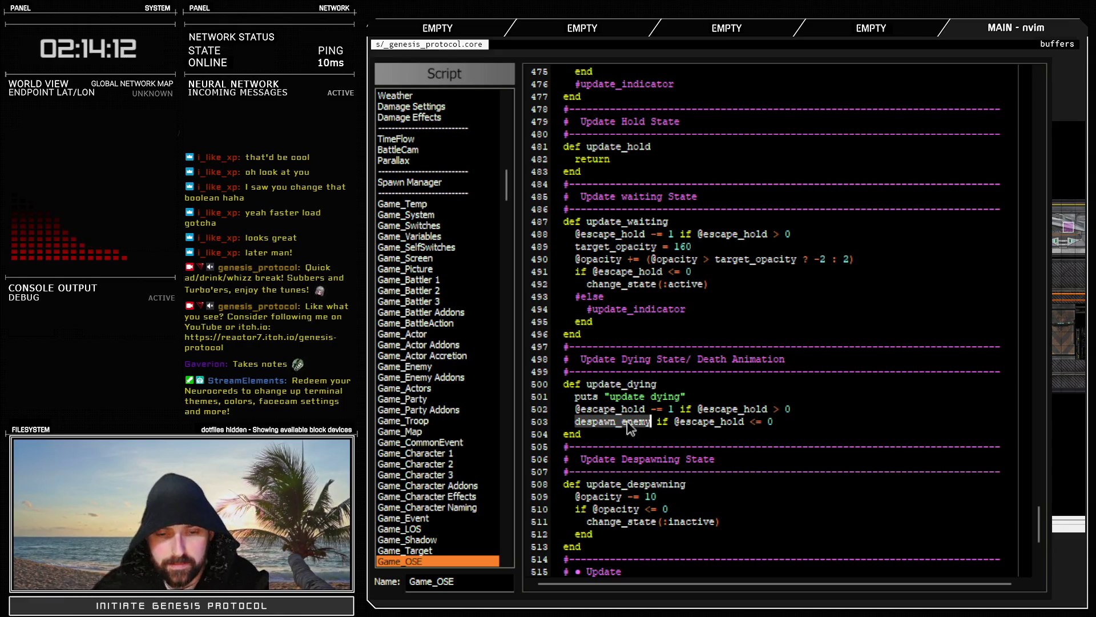
pyautogui.scroll(-7, 606, 421)
pyautogui.scroll(10, 644, 459)
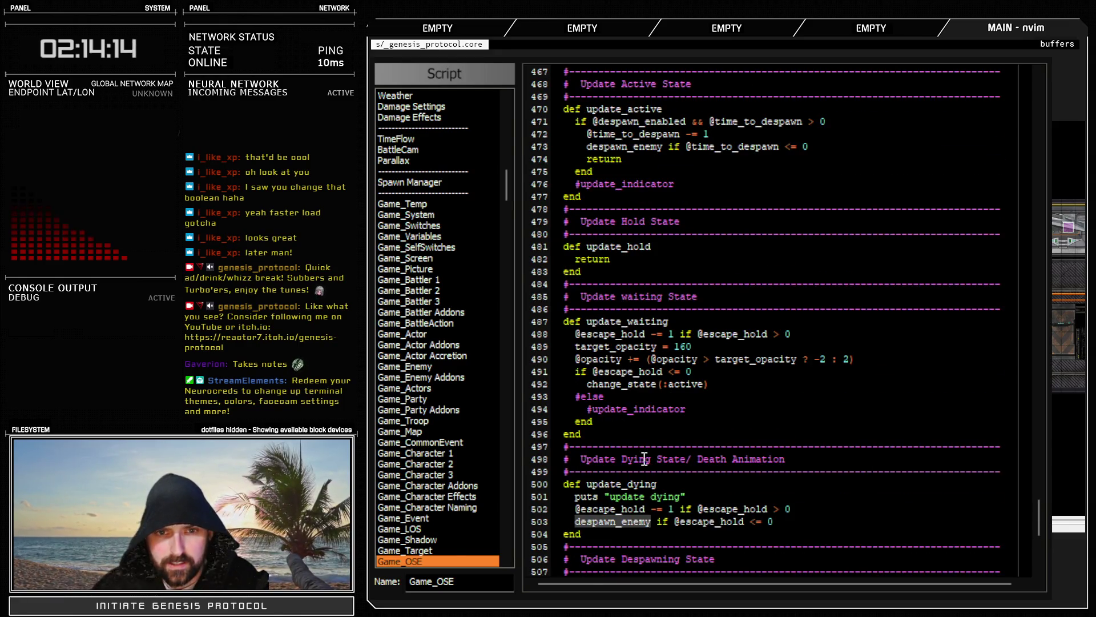
pyautogui.scroll(20, 644, 458)
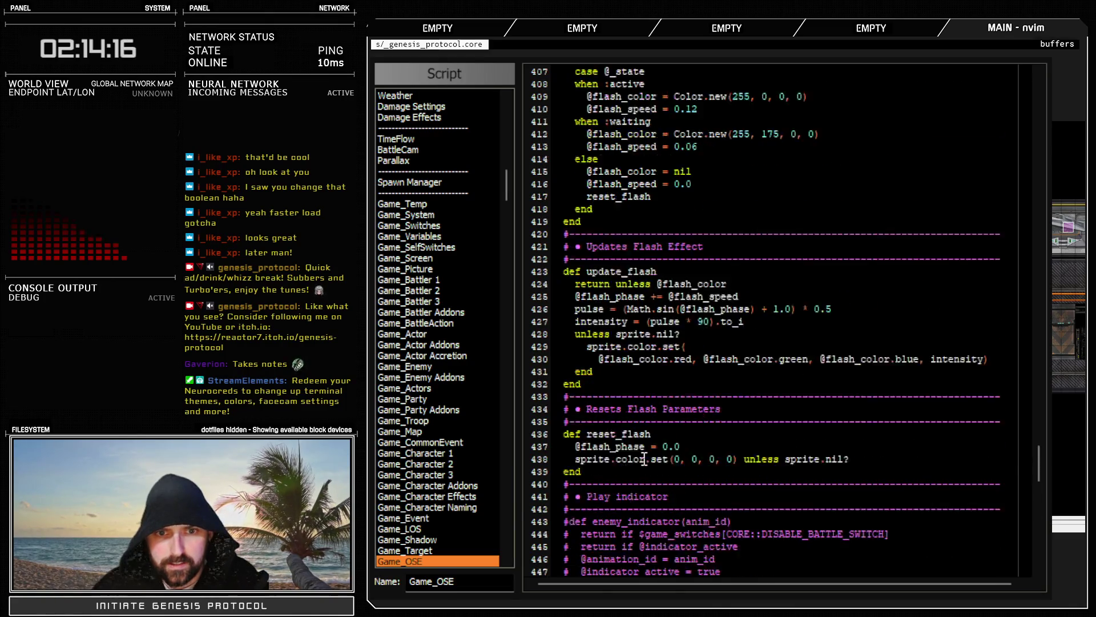
pyautogui.scroll(8, 644, 459)
pyautogui.scroll(8, 644, 458)
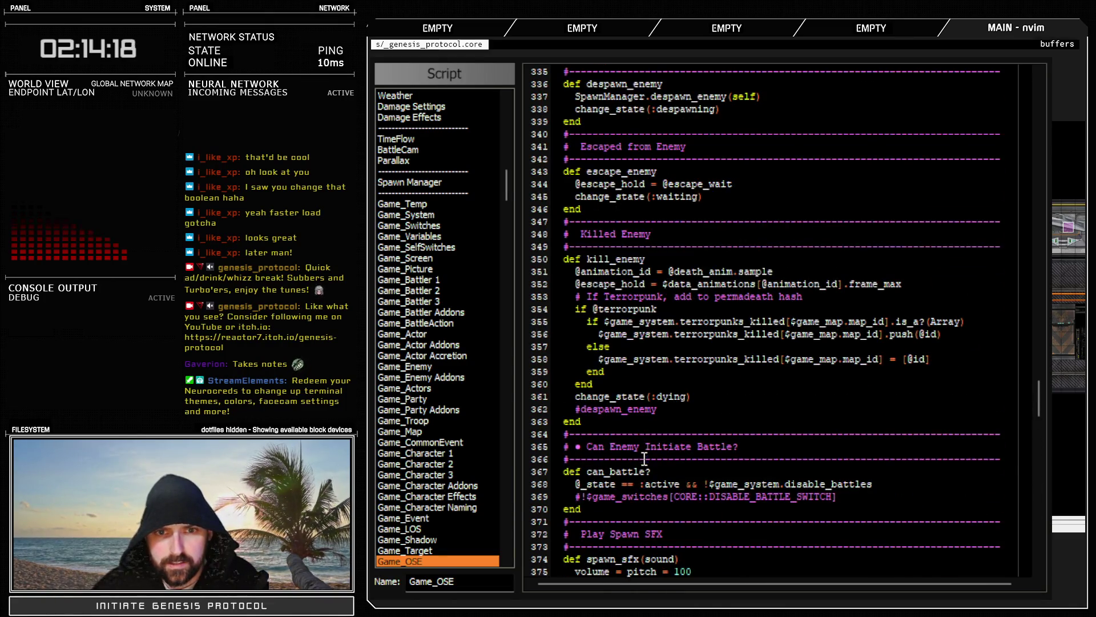
pyautogui.scroll(4, 597, 402)
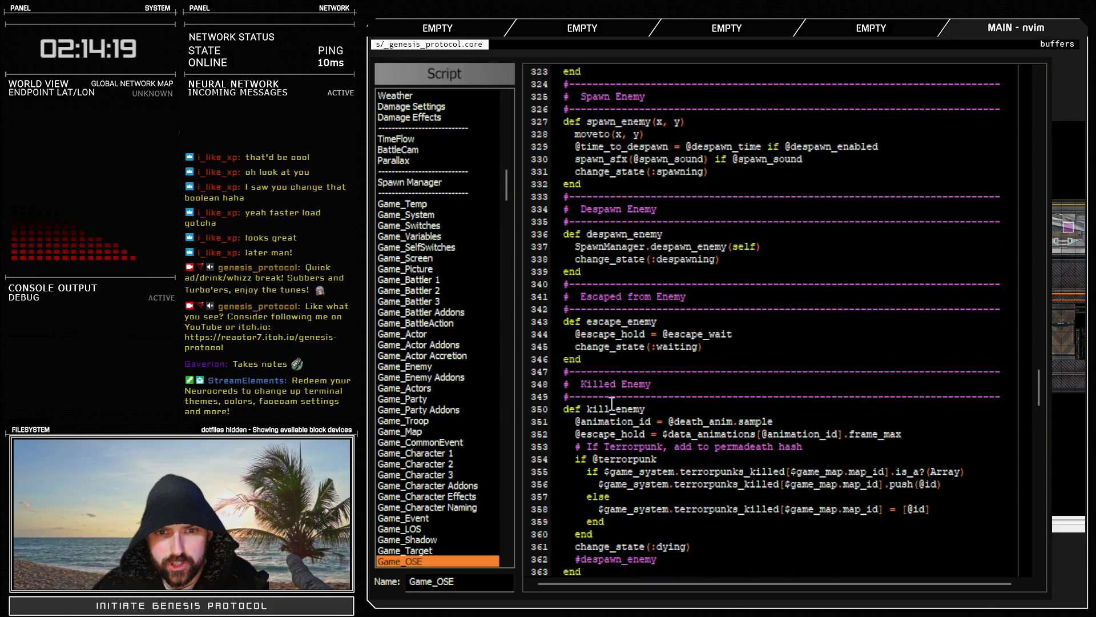
pyautogui.doubleClick(621, 234)
pyautogui.moveTo(575, 258)
pyautogui.mouseDown()
pyautogui.moveTo(714, 259)
pyautogui.moveTo(575, 258)
pyautogui.mouseUp()
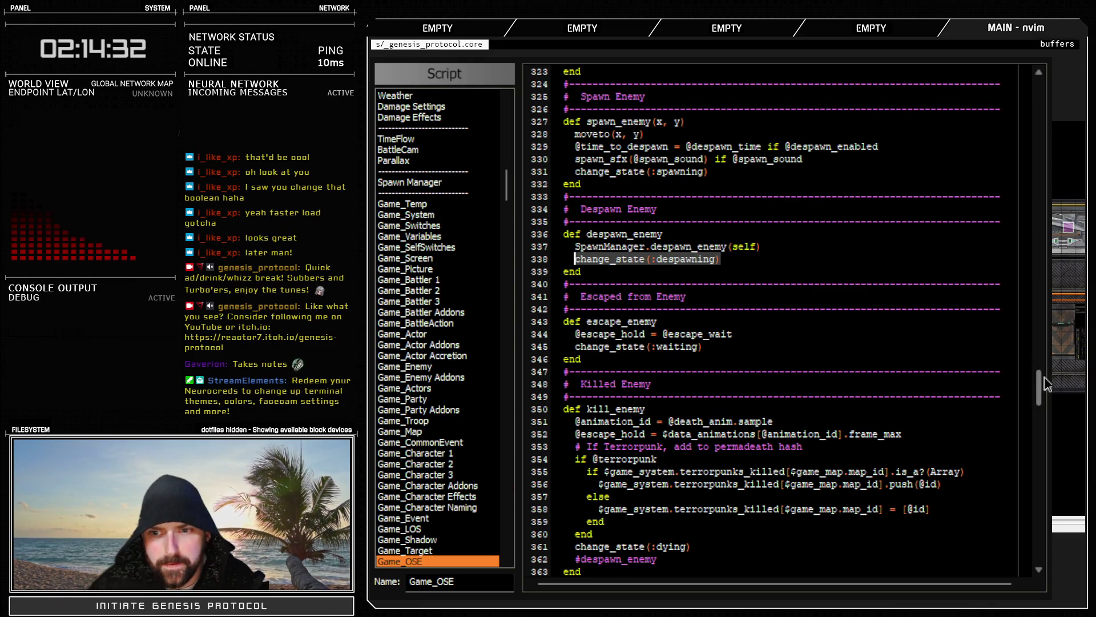
# Inspect update_despawning and its change_state(:inactive) line.
pyautogui.moveTo(1044, 390); pyautogui.dragTo(1045, 565)
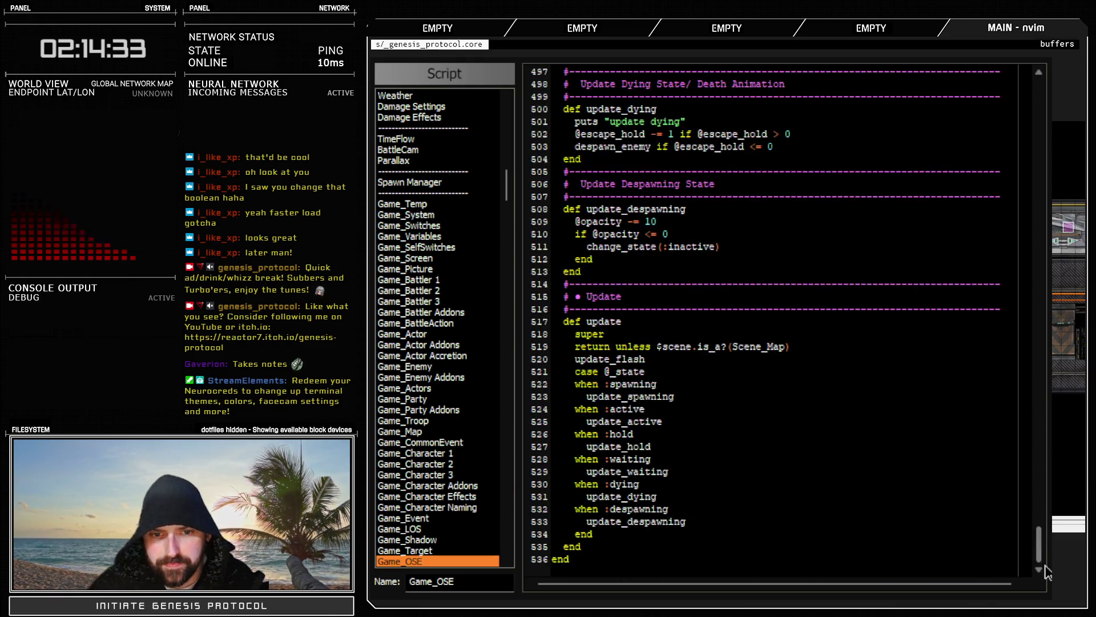
pyautogui.click(648, 520)
pyautogui.moveTo(575, 221)
pyautogui.mouseDown()
pyautogui.moveTo(726, 224)
pyautogui.moveTo(731, 252)
pyautogui.mouseUp()
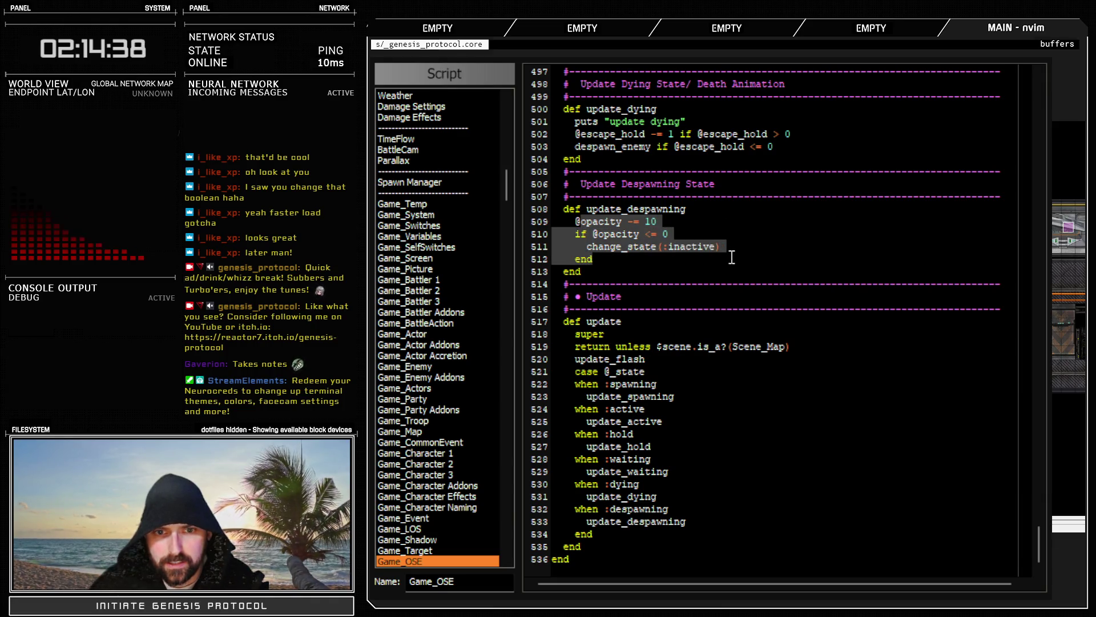
pyautogui.moveTo(721, 247); pyautogui.dragTo(588, 247)
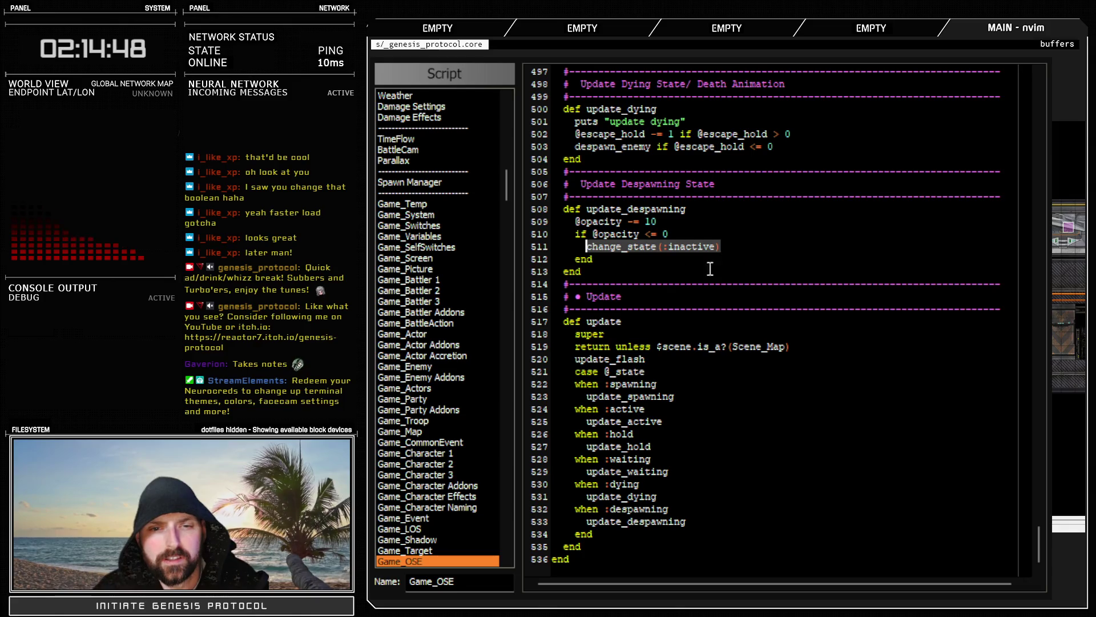
pyautogui.scroll(10, 687, 252)
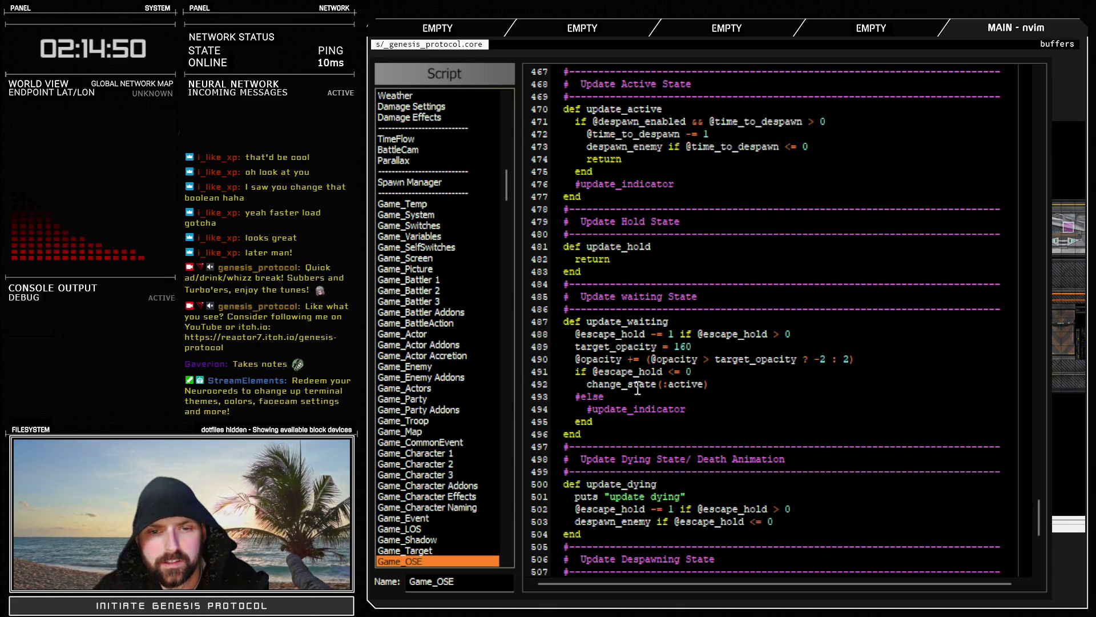
# Cut the puts "update dying" trace out of update_dying, then check the SpawnManager.despawn_enemy call.
pyautogui.click(616, 521)
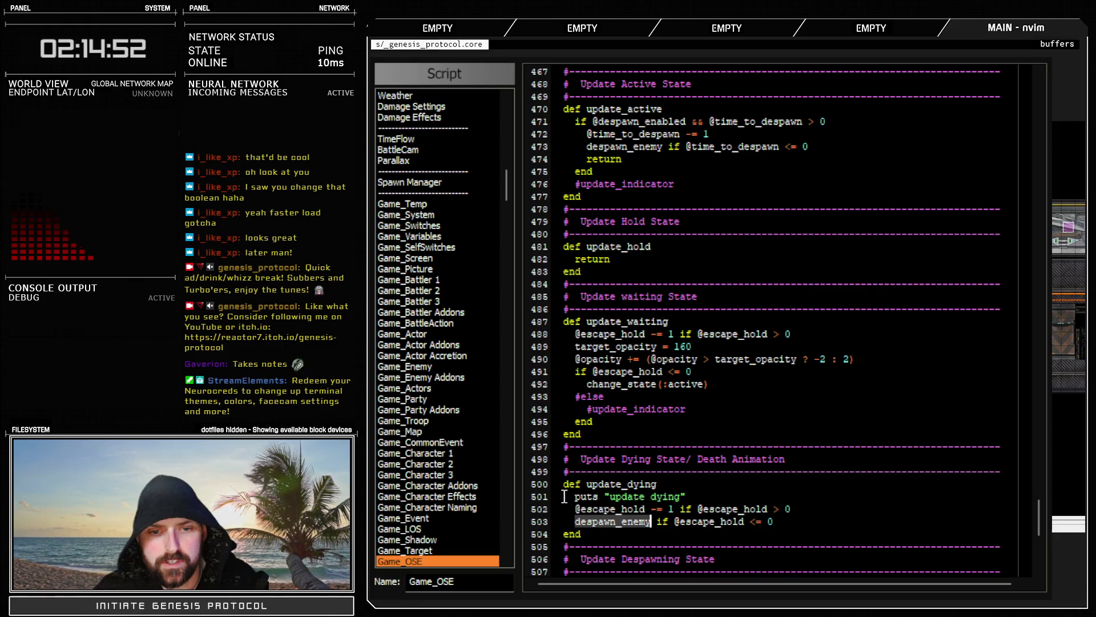
pyautogui.press('k')
pyautogui.press('k')
pyautogui.press('V')
pyautogui.press('d')
pyautogui.scroll(10, 635, 275)
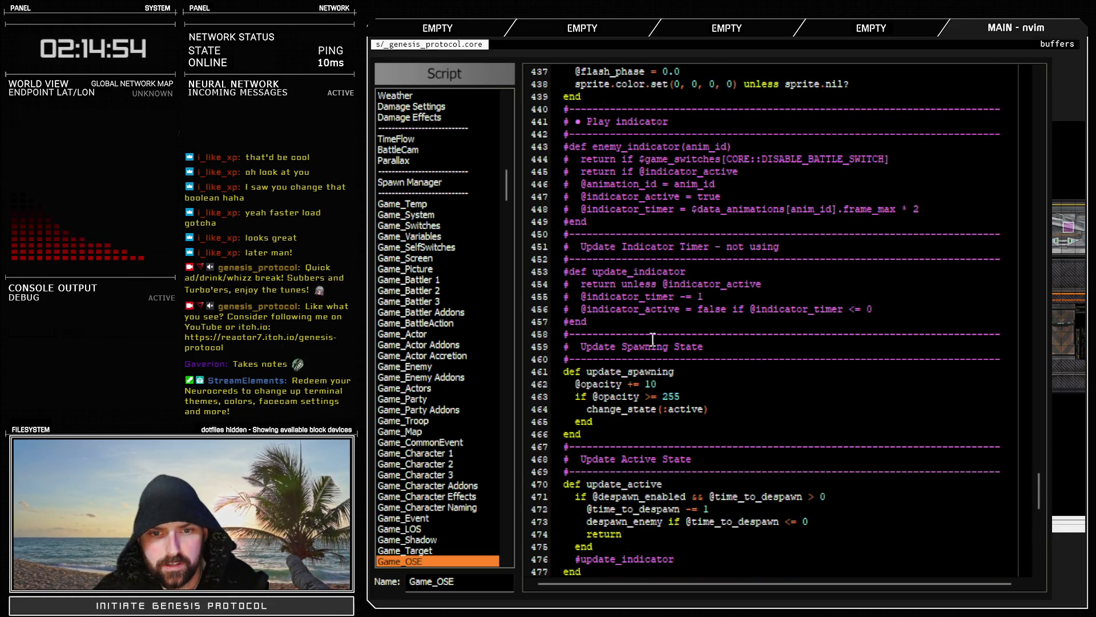
pyautogui.scroll(8, 653, 339)
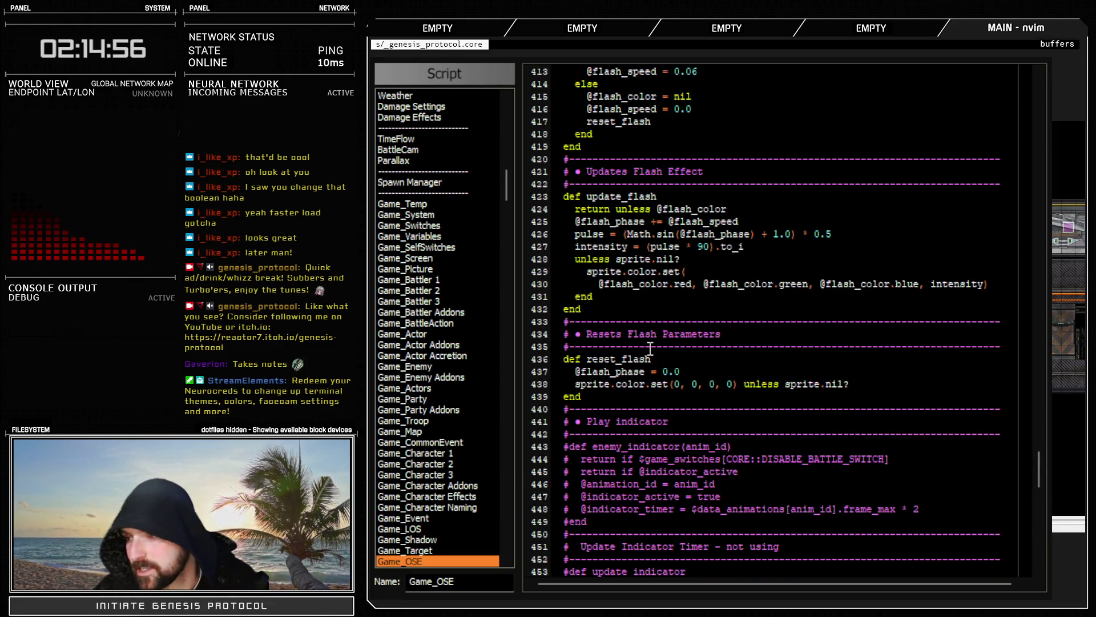
pyautogui.scroll(20, 650, 348)
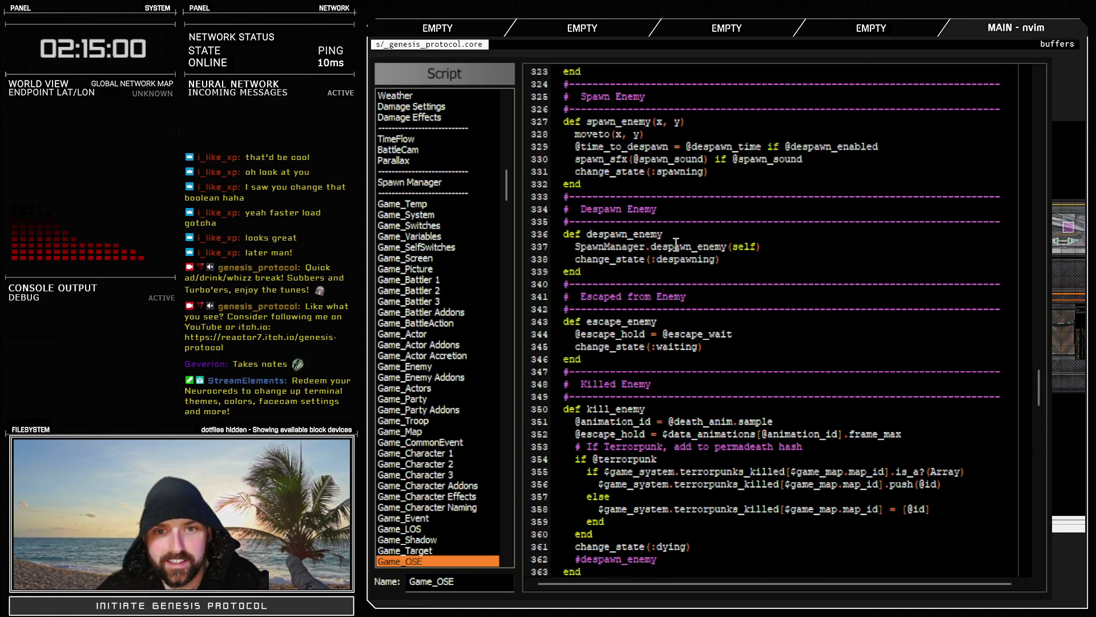
pyautogui.doubleClick(676, 246)
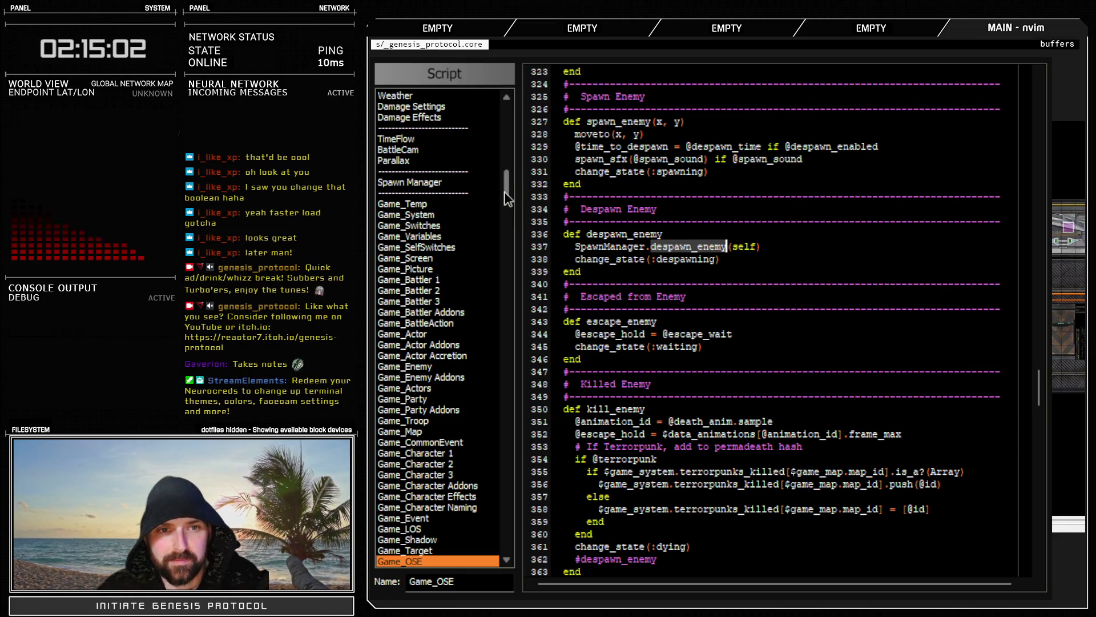
pyautogui.click(453, 184)
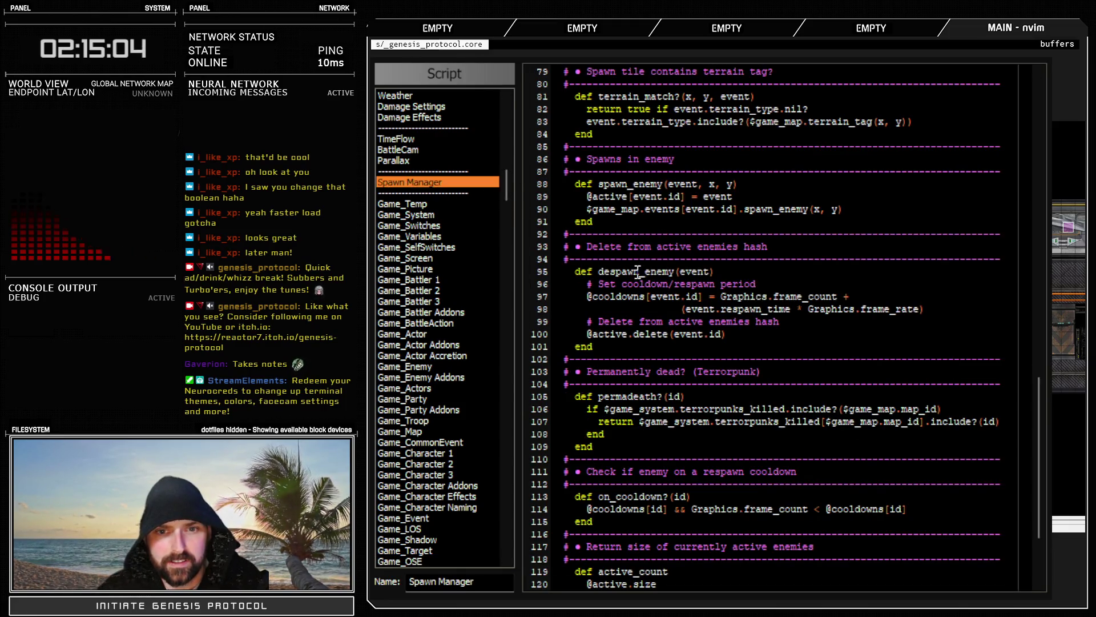
pyautogui.moveTo(621, 294)
pyautogui.mouseDown()
pyautogui.moveTo(838, 294)
pyautogui.moveTo(772, 345)
pyautogui.mouseUp()
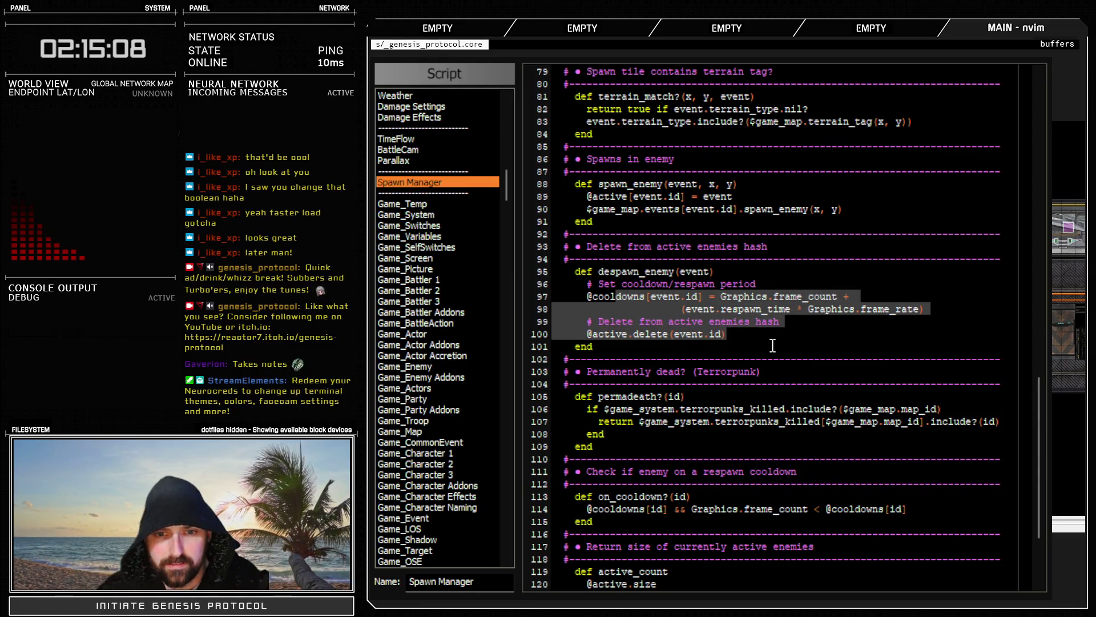
pyautogui.moveTo(676, 301)
pyautogui.mouseDown()
pyautogui.moveTo(597, 296)
pyautogui.moveTo(808, 342)
pyautogui.moveTo(729, 334)
pyautogui.moveTo(745, 336)
pyautogui.mouseUp()
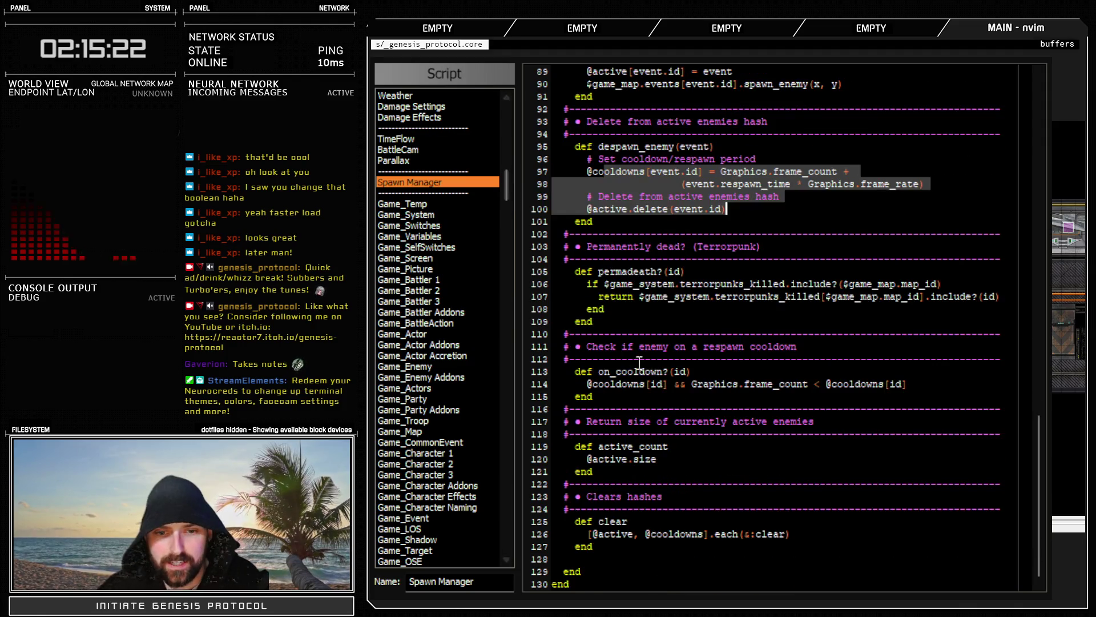
pyautogui.scroll(-3, 639, 363)
pyautogui.scroll(10, 658, 419)
pyautogui.scroll(19, 658, 418)
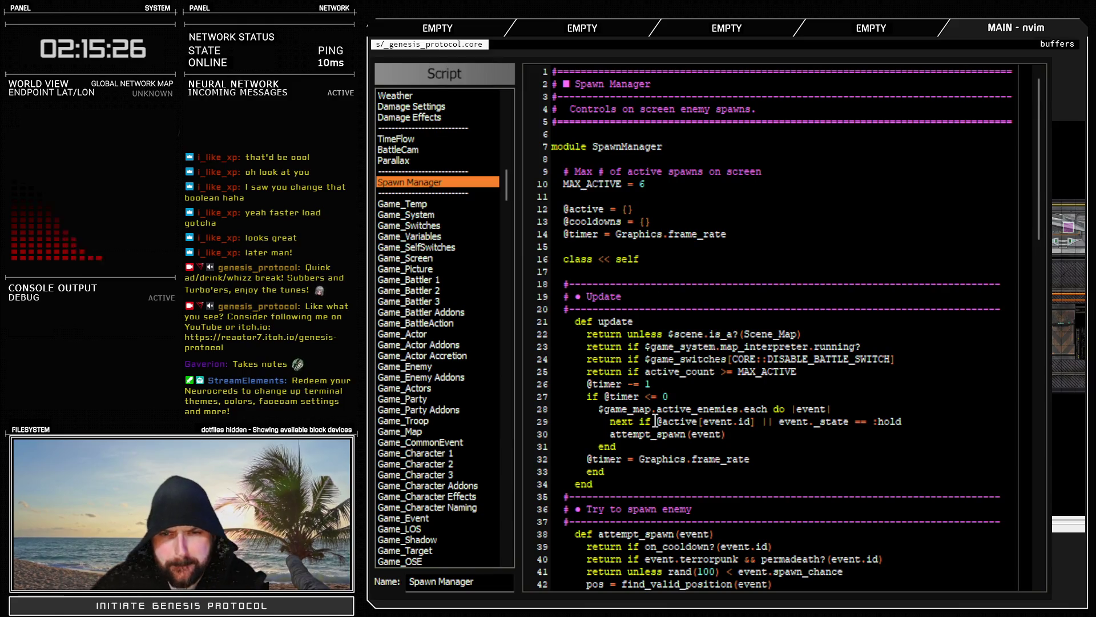
pyautogui.moveTo(503, 195); pyautogui.dragTo(503, 205)
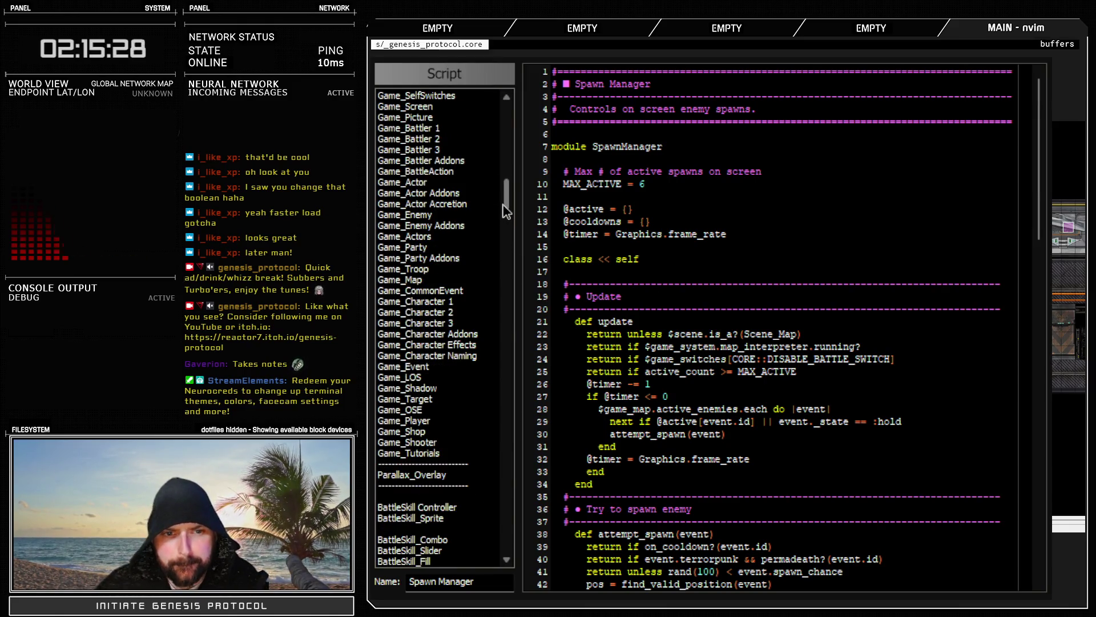
pyautogui.click(432, 411)
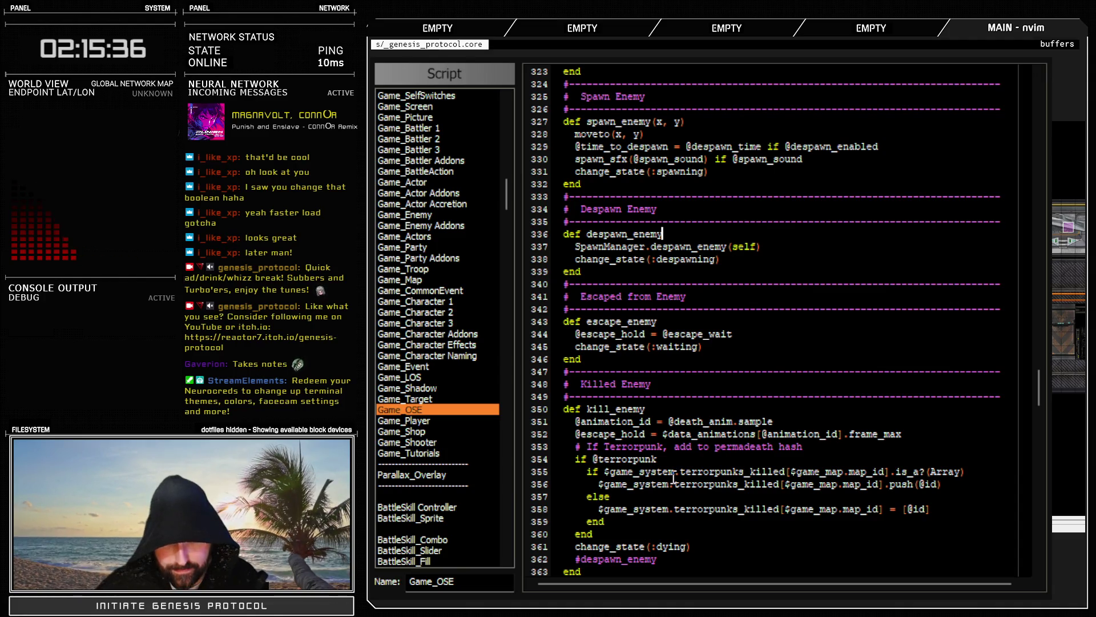
pyautogui.doubleClick(598, 559)
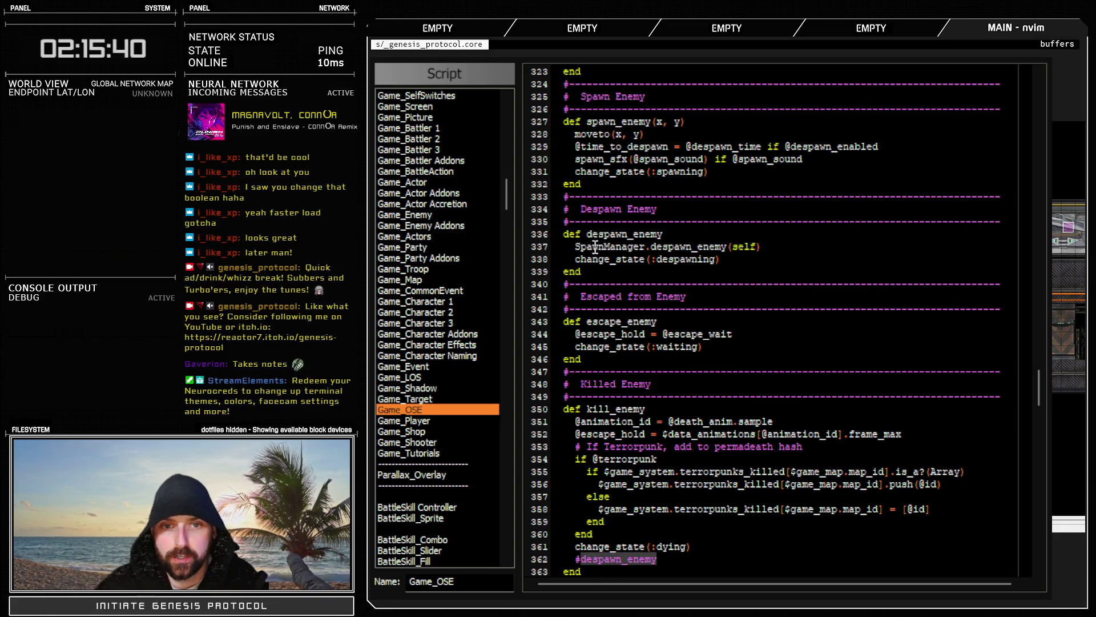
pyautogui.moveTo(591, 246); pyautogui.dragTo(749, 260)
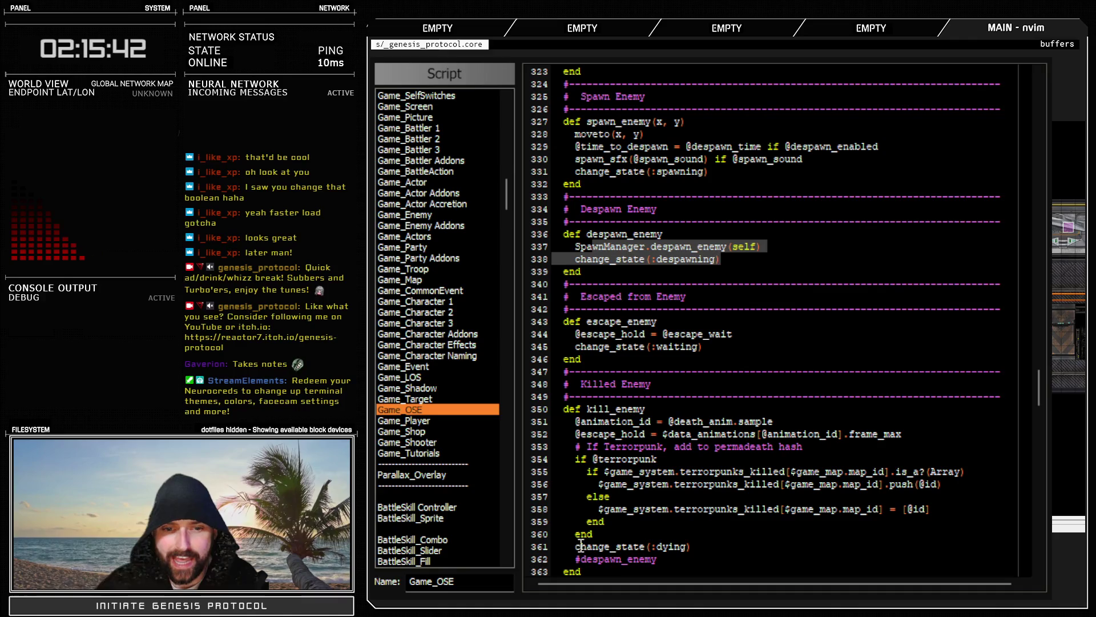
pyautogui.moveTo(576, 546); pyautogui.dragTo(702, 543)
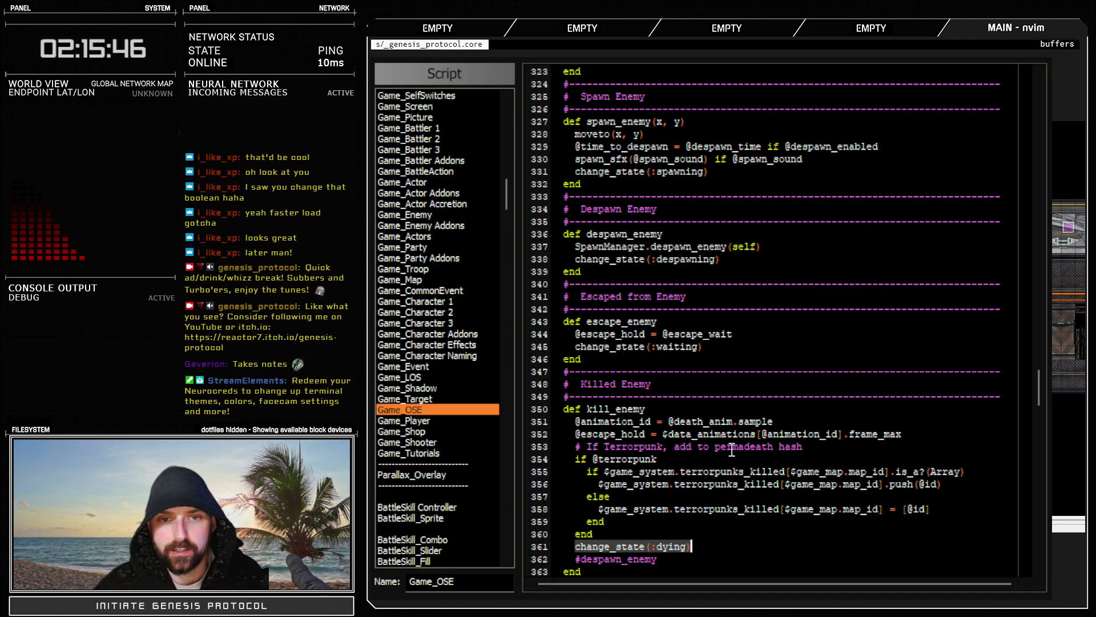
pyautogui.scroll(-20, 627, 533)
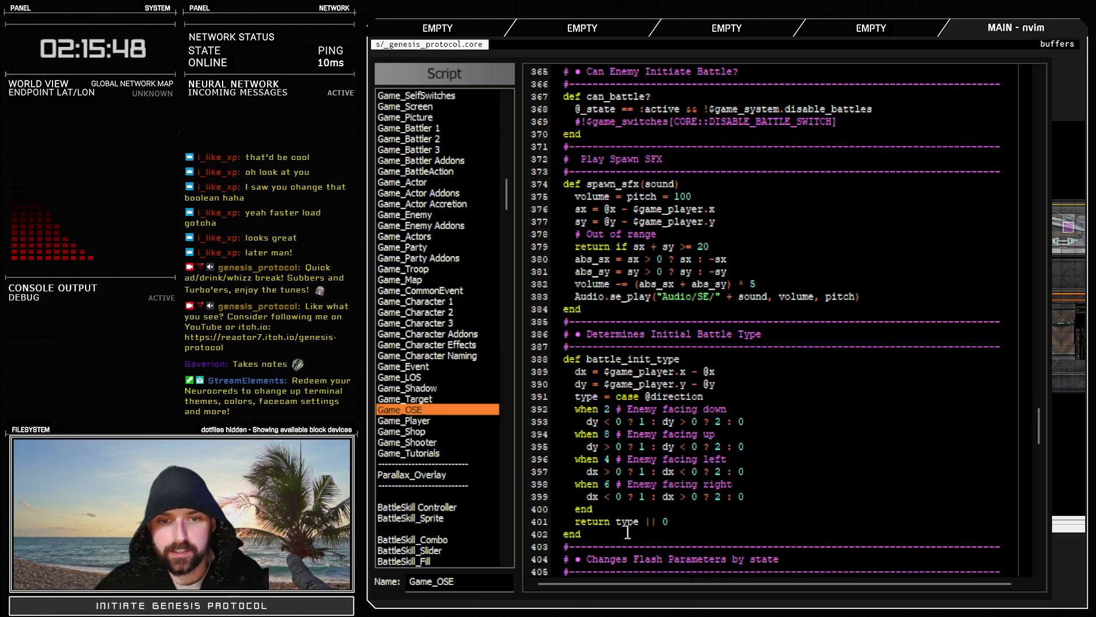
pyautogui.scroll(-18, 627, 534)
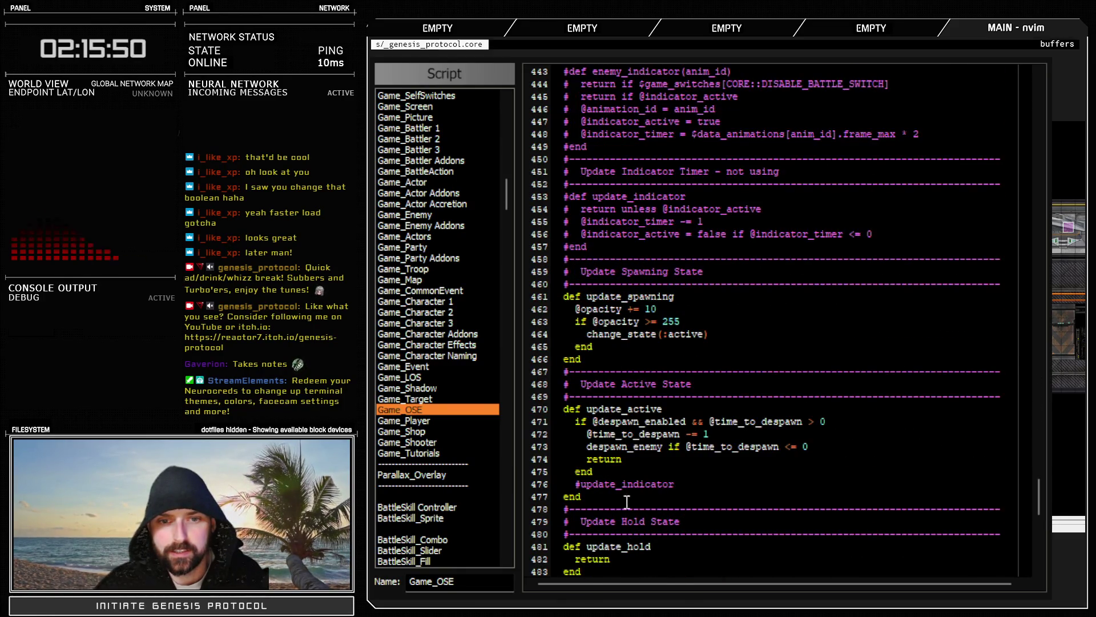
pyautogui.scroll(-12, 615, 308)
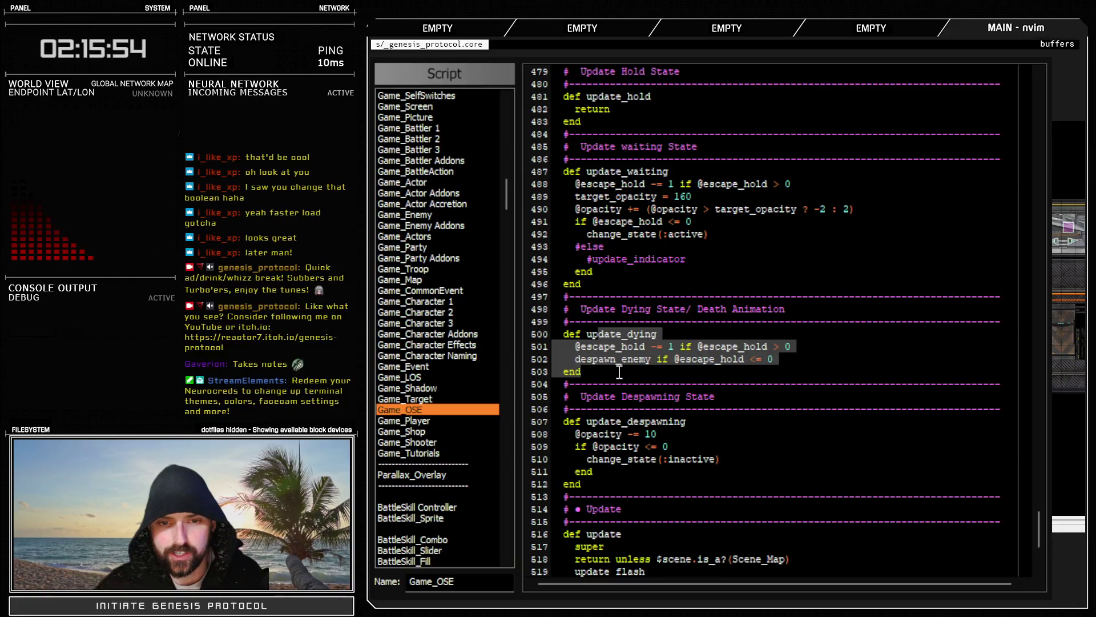
pyautogui.doubleClick(628, 358)
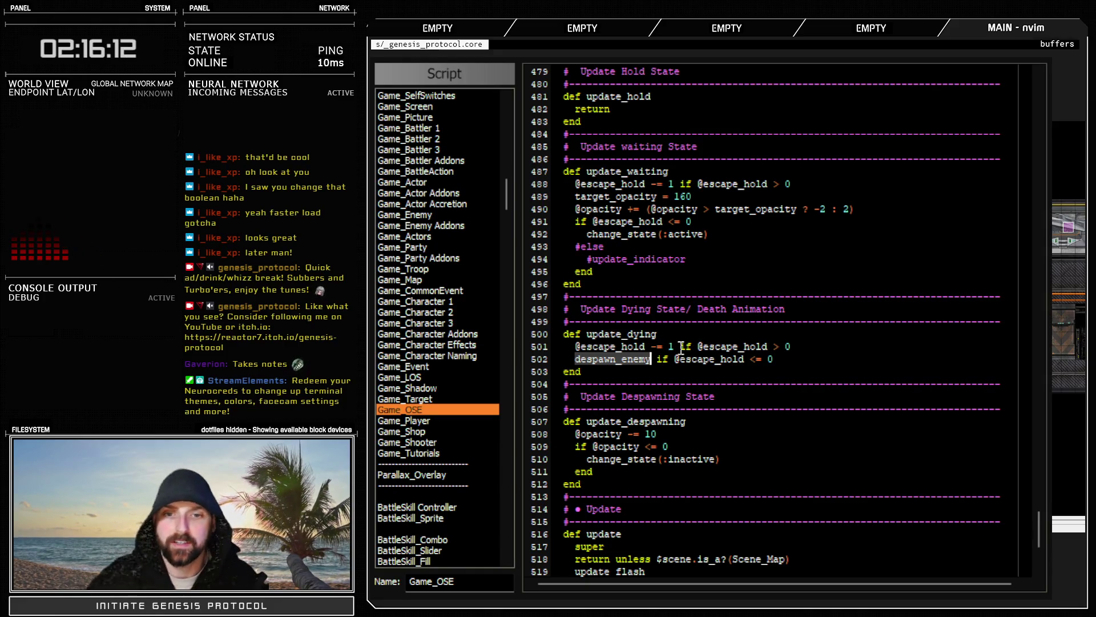
pyautogui.scroll(20, 681, 348)
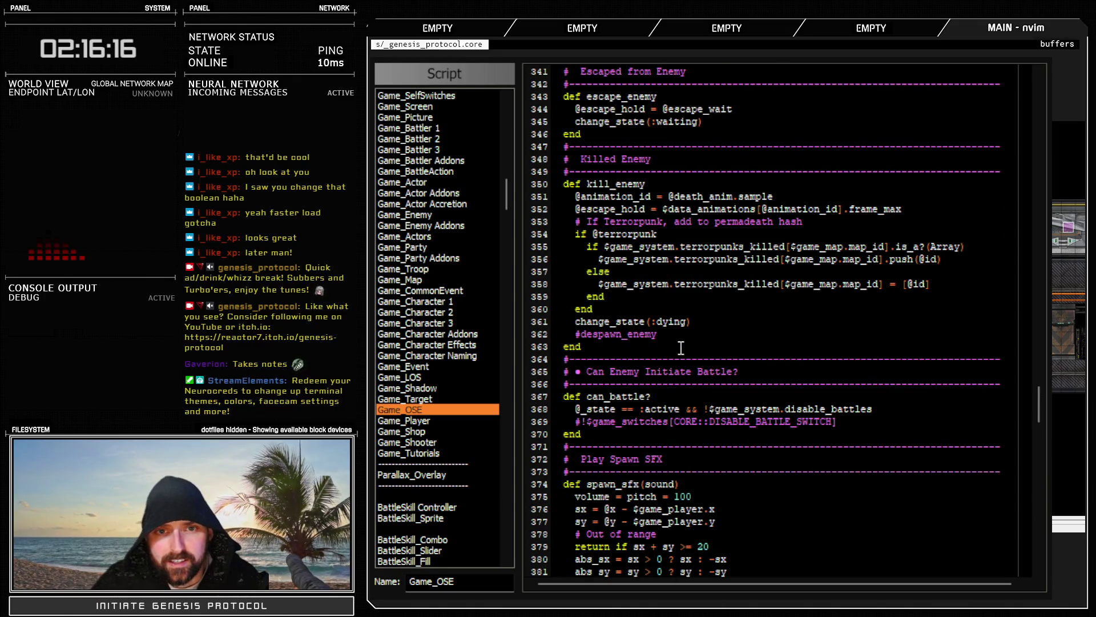
pyautogui.scroll(8, 682, 348)
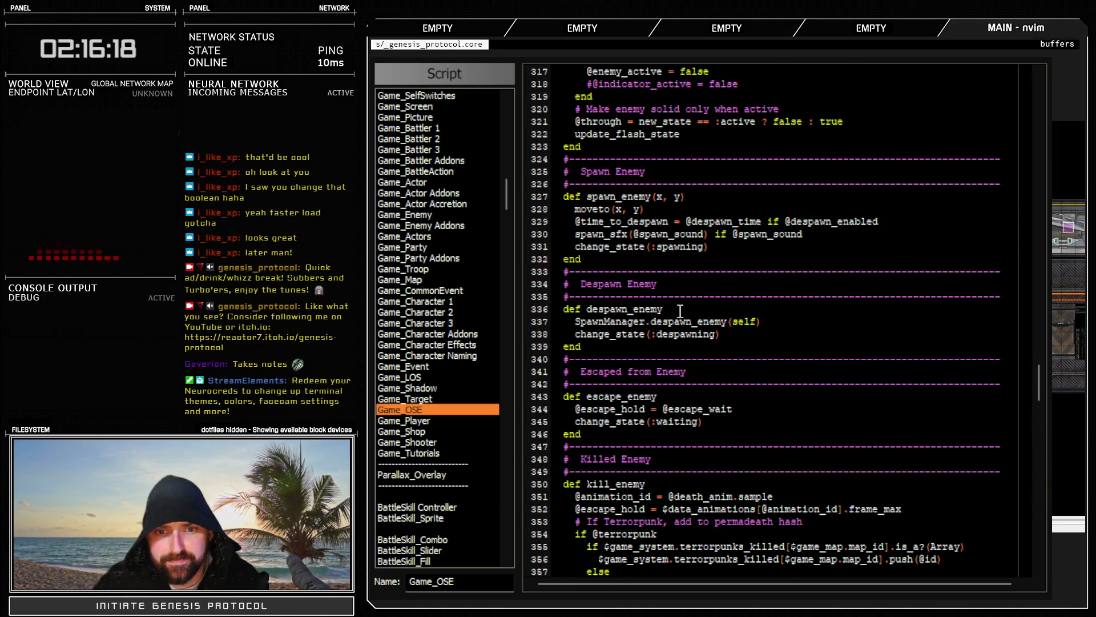
# Add a puts "despawn" line after the despawning state change in despawn_enemy.
pyautogui.click(742, 333)
pyautogui.press('Return')
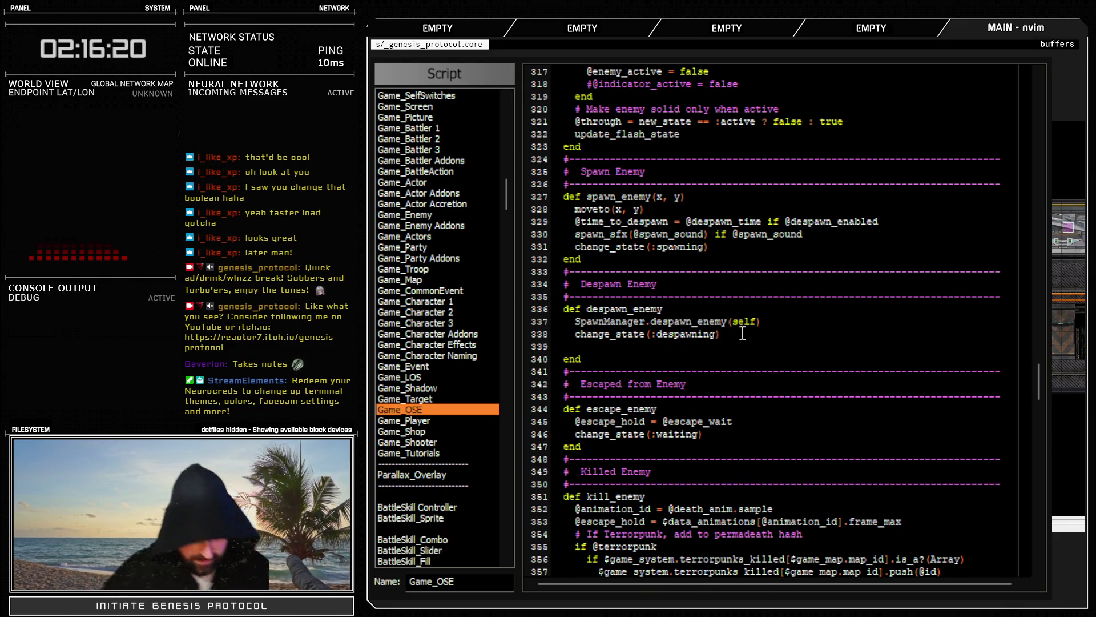
pyautogui.write('uts "desp')
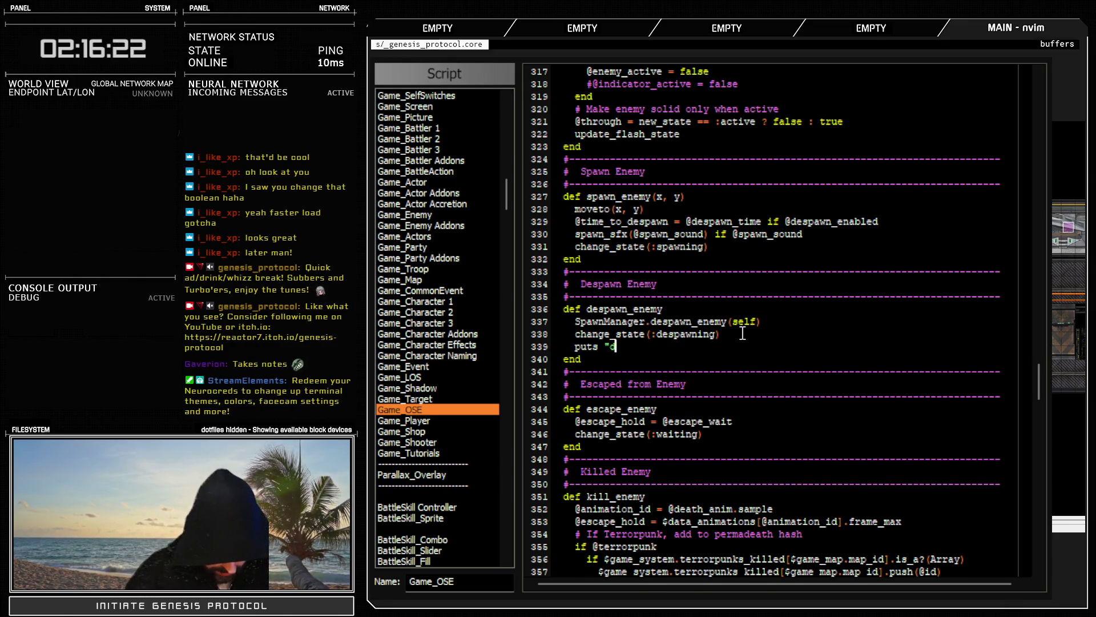
pyautogui.write('awn')
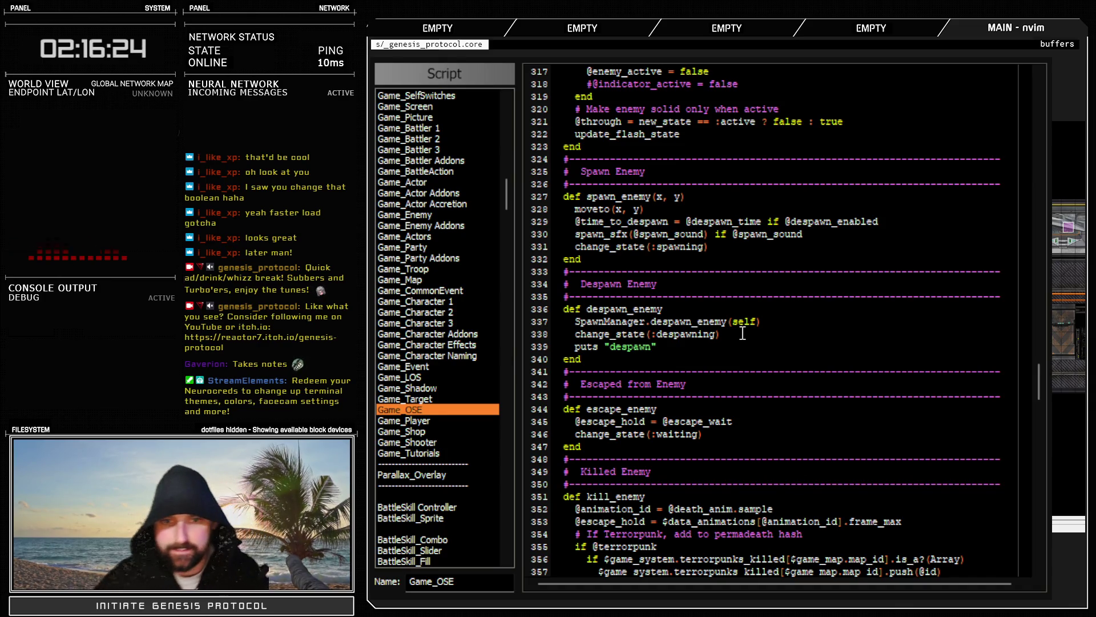
pyautogui.doubleClick(674, 334)
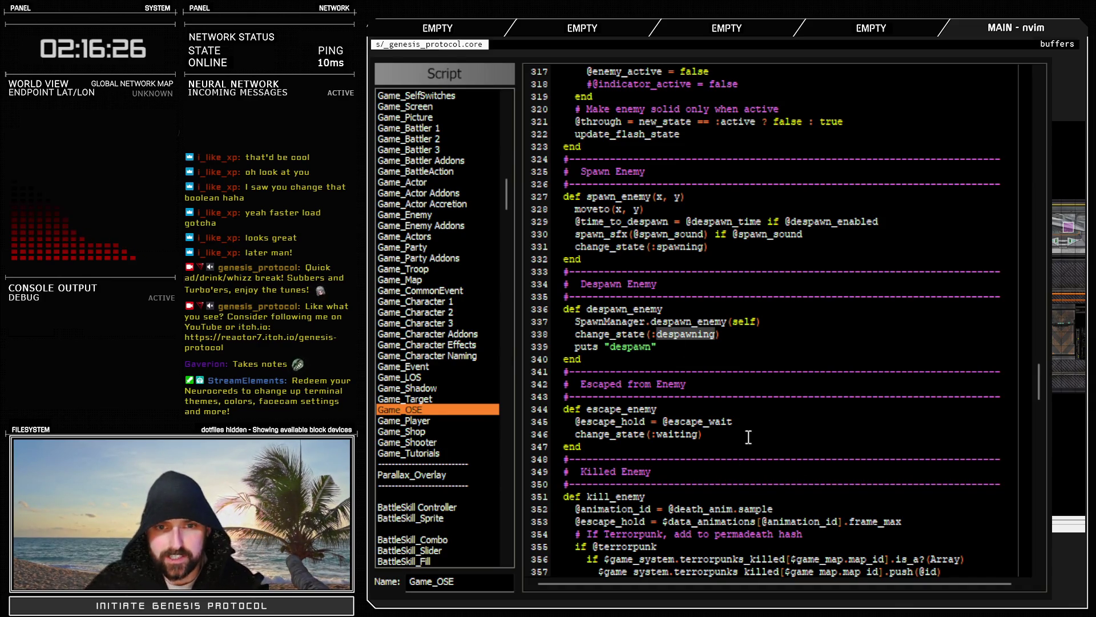
# Review the opacity fade-out lines in update_despawning, then launch a playtest with F12.
pyautogui.scroll(-20, 643, 449)
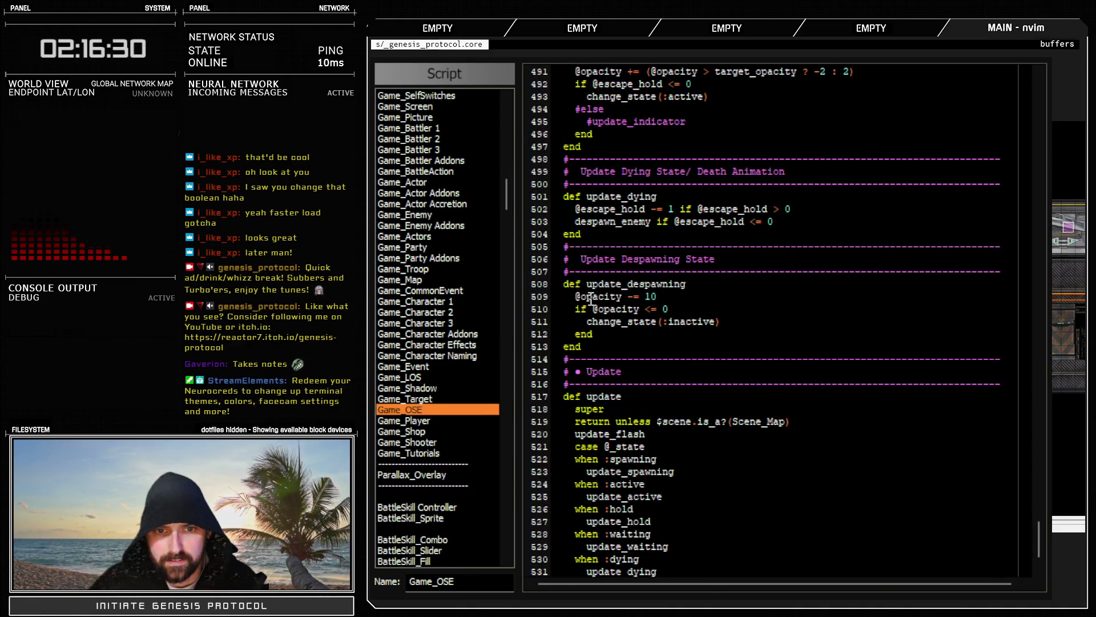
pyautogui.moveTo(575, 296)
pyautogui.mouseDown()
pyautogui.moveTo(722, 296)
pyautogui.moveTo(724, 346)
pyautogui.mouseUp()
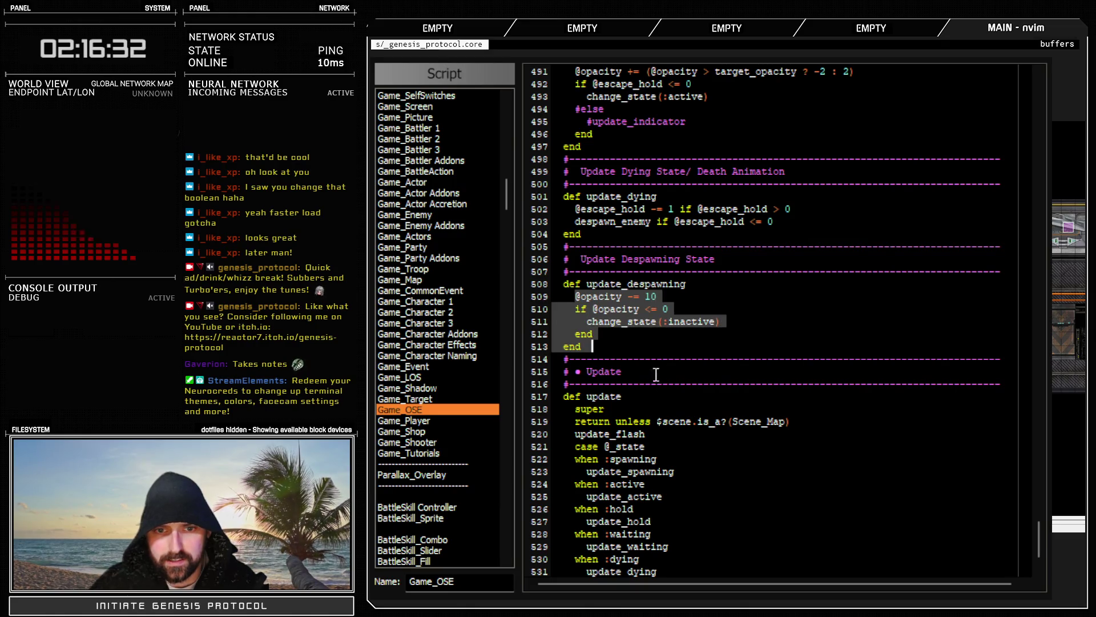
pyautogui.click(701, 321)
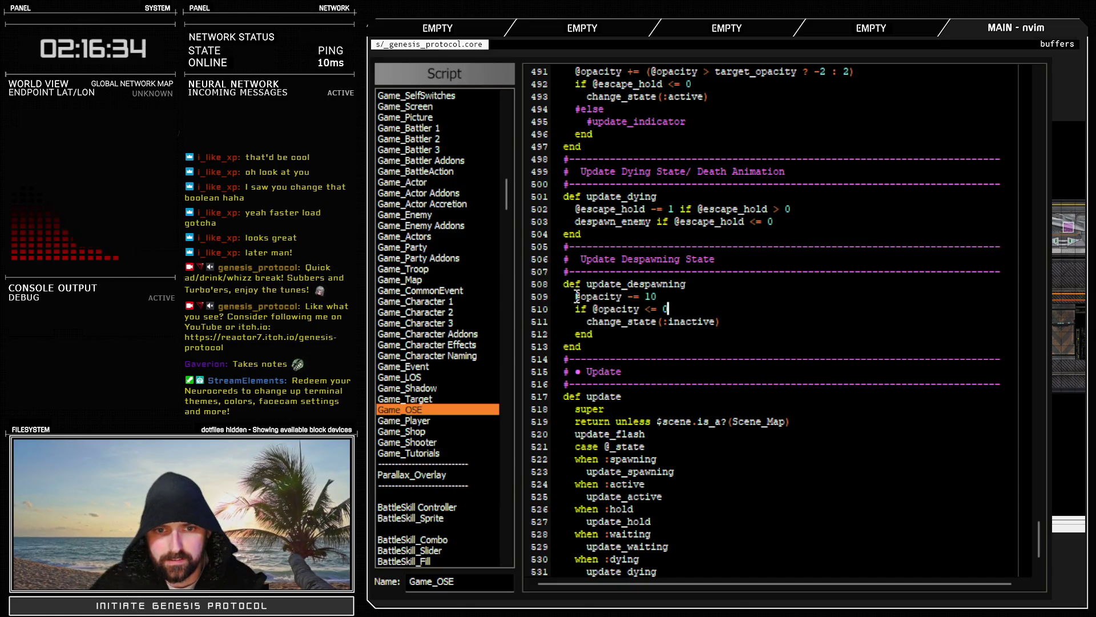
pyautogui.moveTo(576, 296); pyautogui.dragTo(699, 294)
pyautogui.click(672, 295)
pyautogui.moveTo(575, 296); pyautogui.dragTo(675, 321)
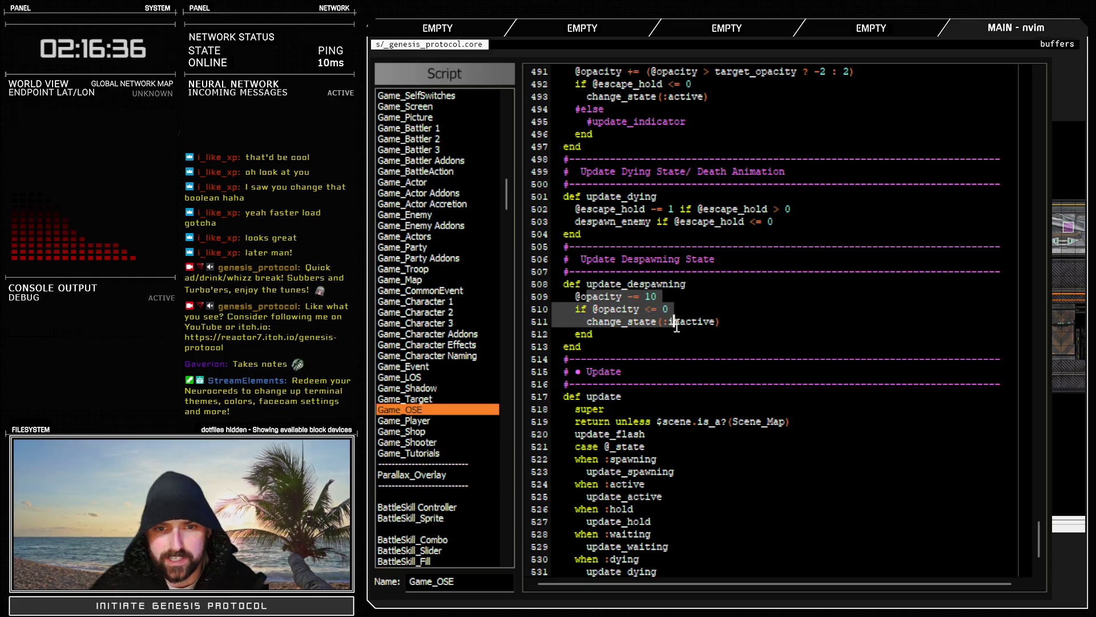
pyautogui.press('F12')
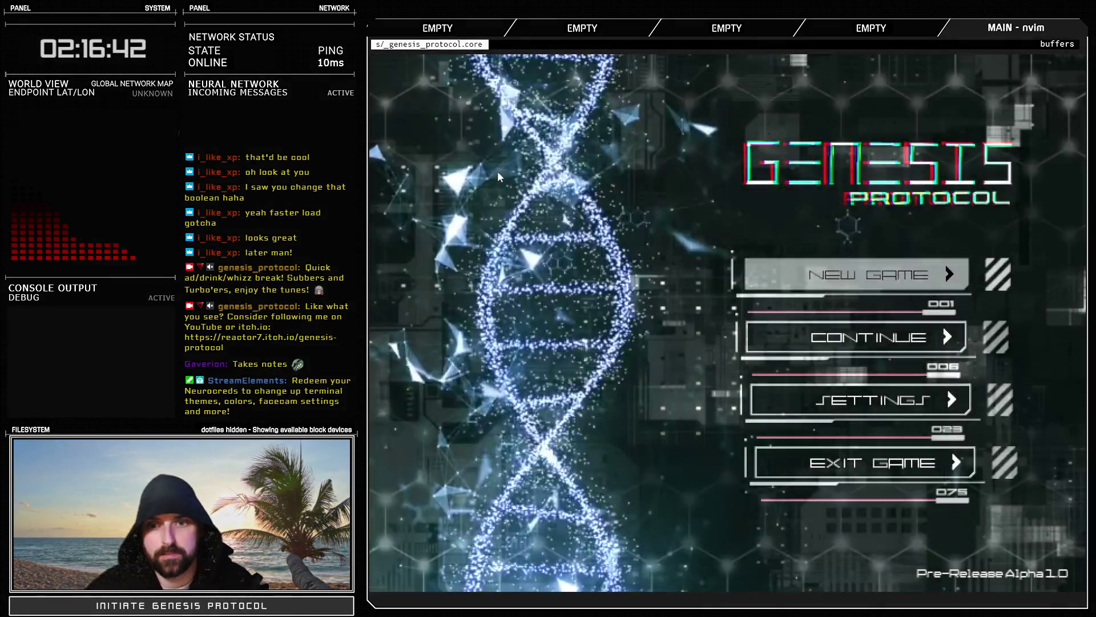
# Continue from the title screen and load the Lab19 save in slot 2.
pyautogui.press('Down')
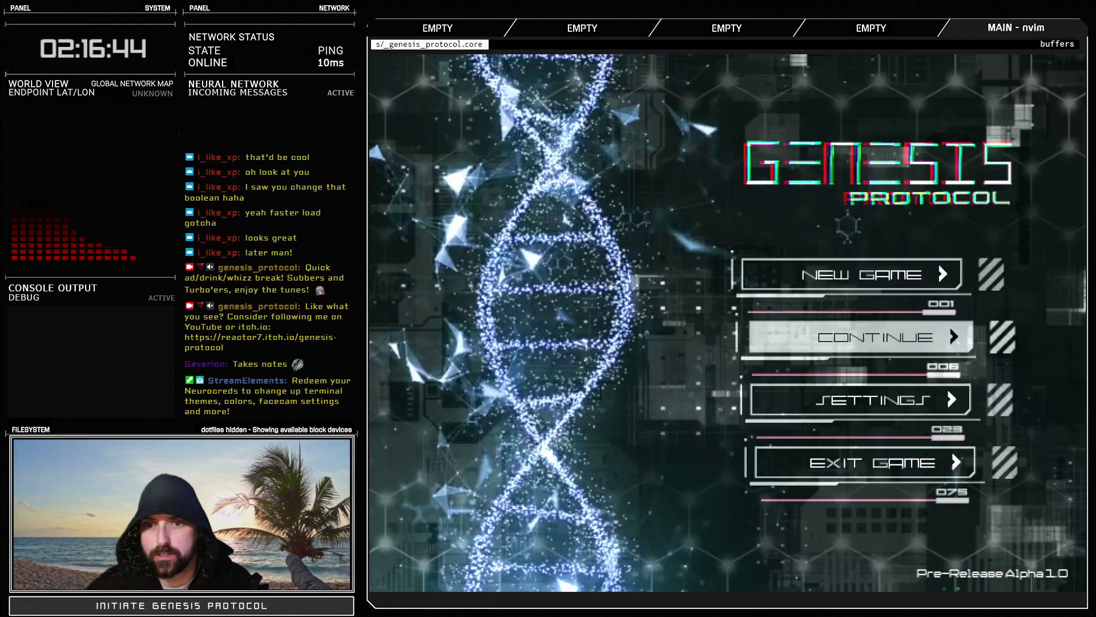
pyautogui.press('Return')
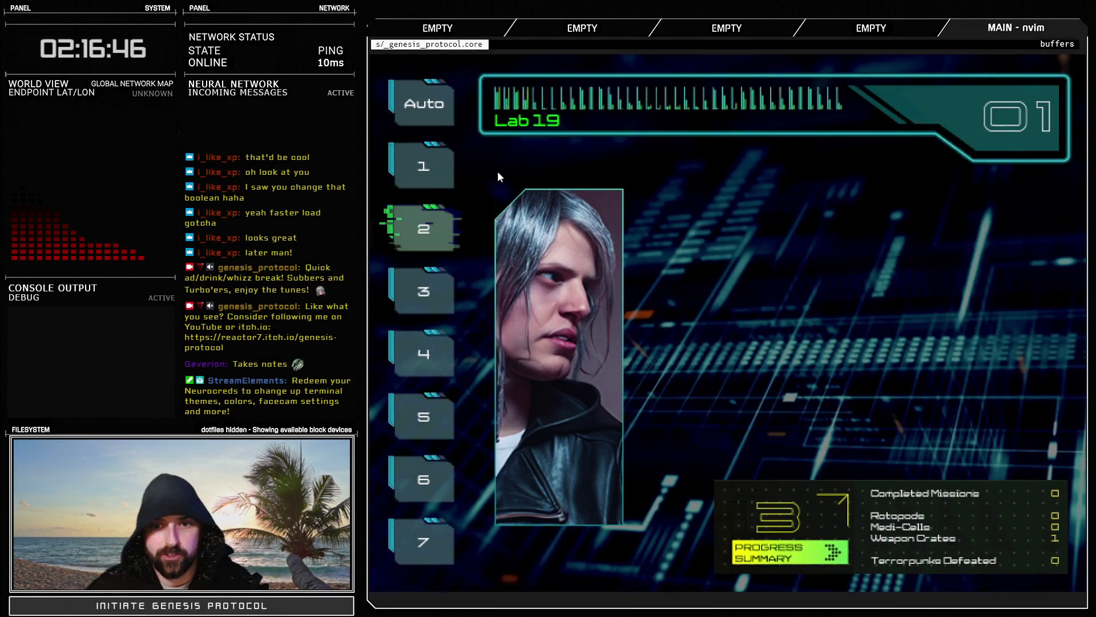
pyautogui.press('Return')
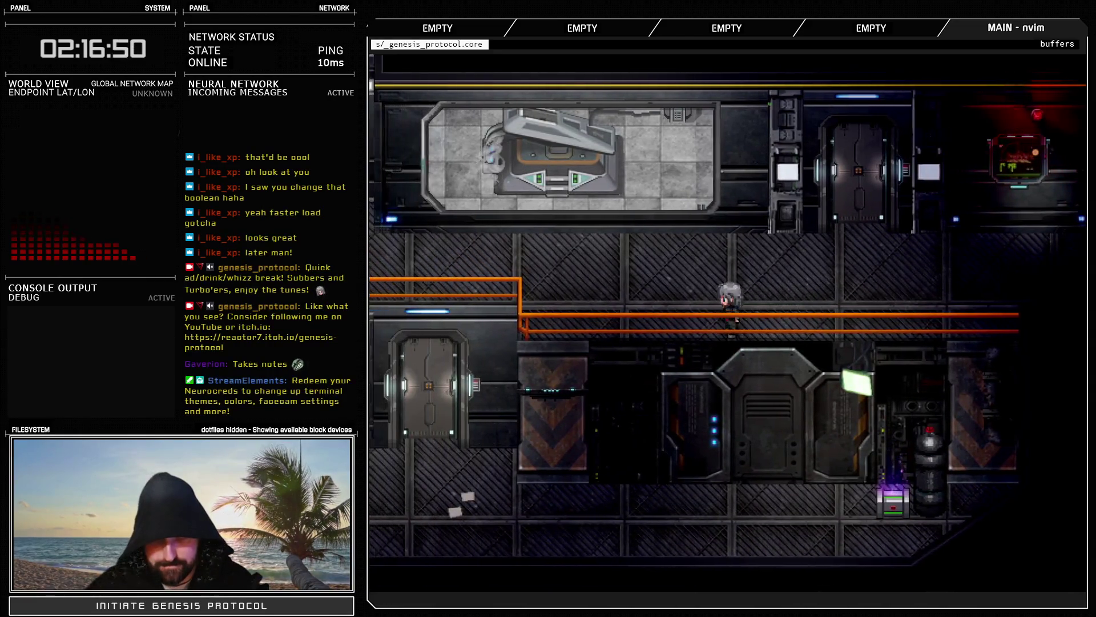
# Walk the character left along the lab and down the elevator shaft until the screen goes black.
pyautogui.press('Left')
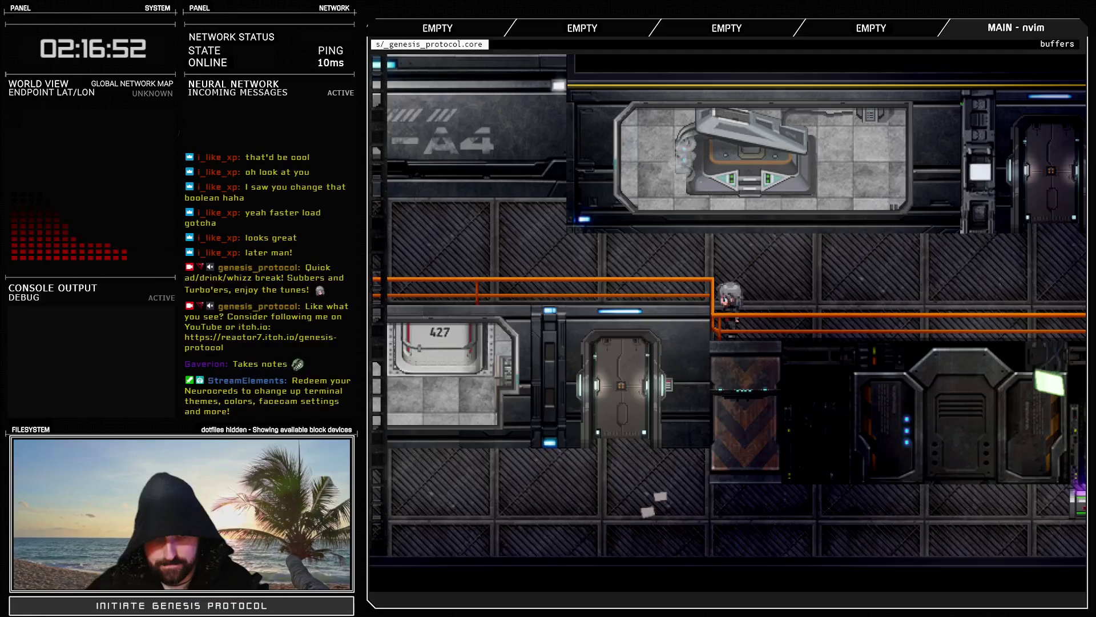
pyautogui.press('Left')
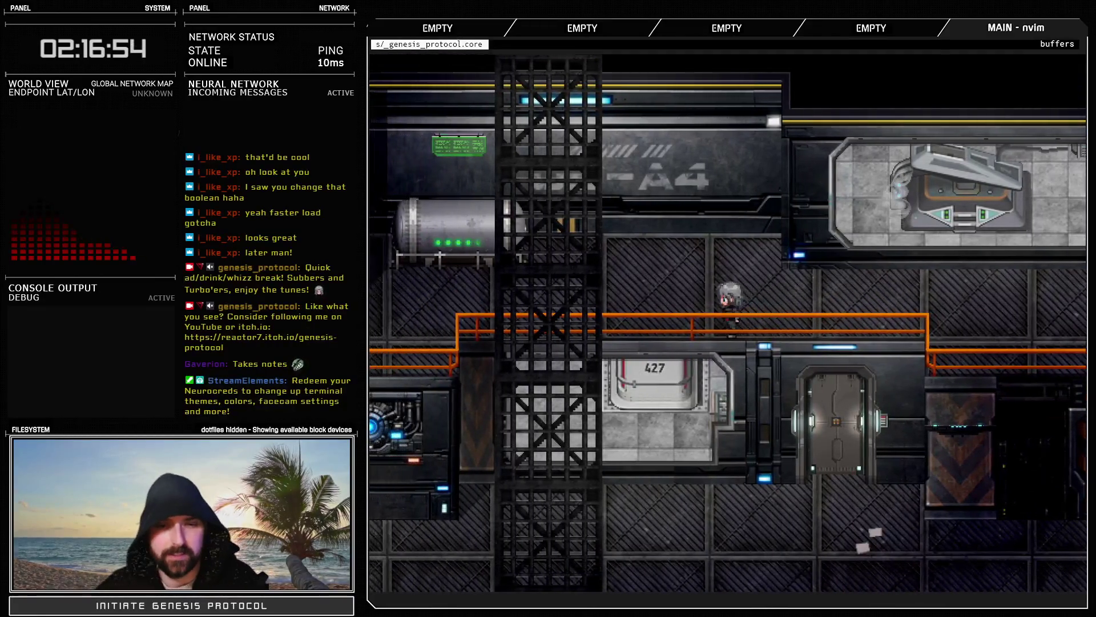
pyautogui.press('Left')
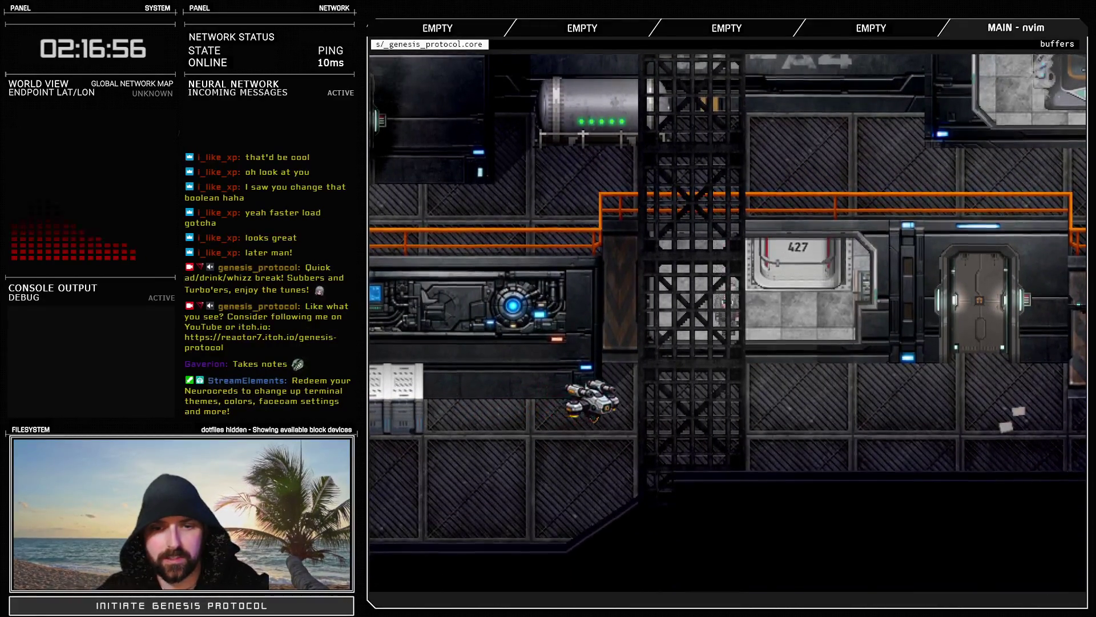
pyautogui.press('Left')
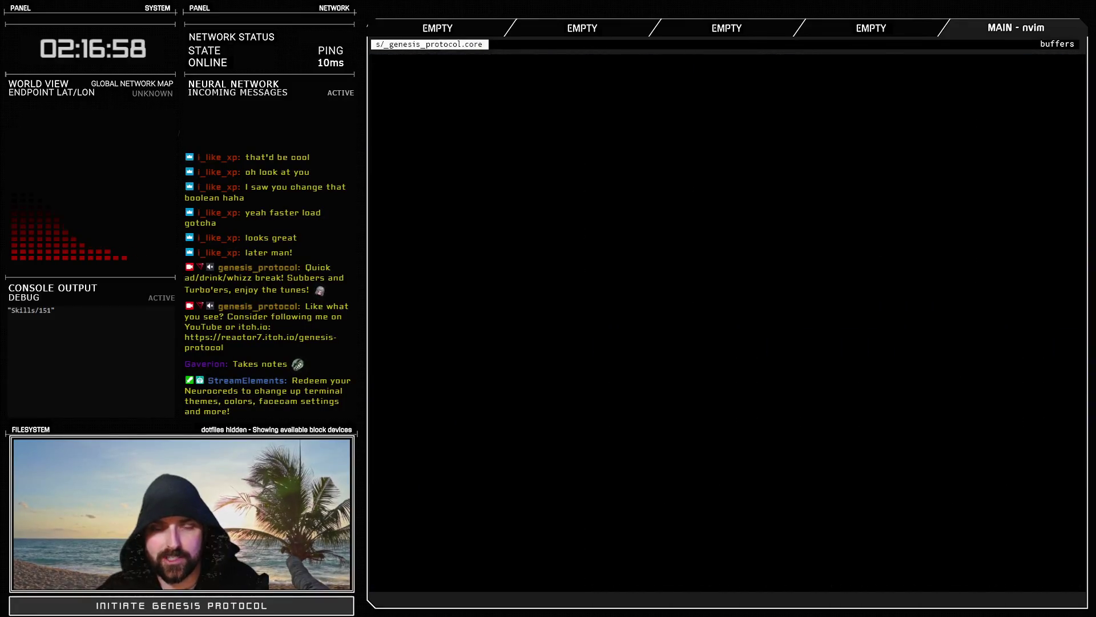
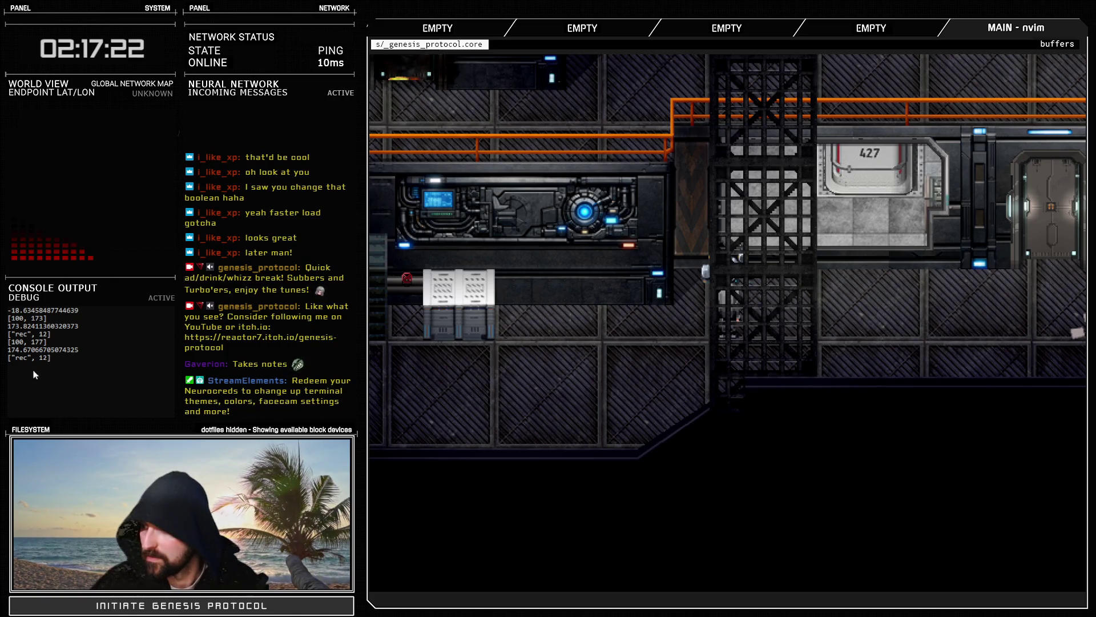
# Quit the running playtest from the pause menu and reopen the Game_OSE script.
pyautogui.press('Escape')
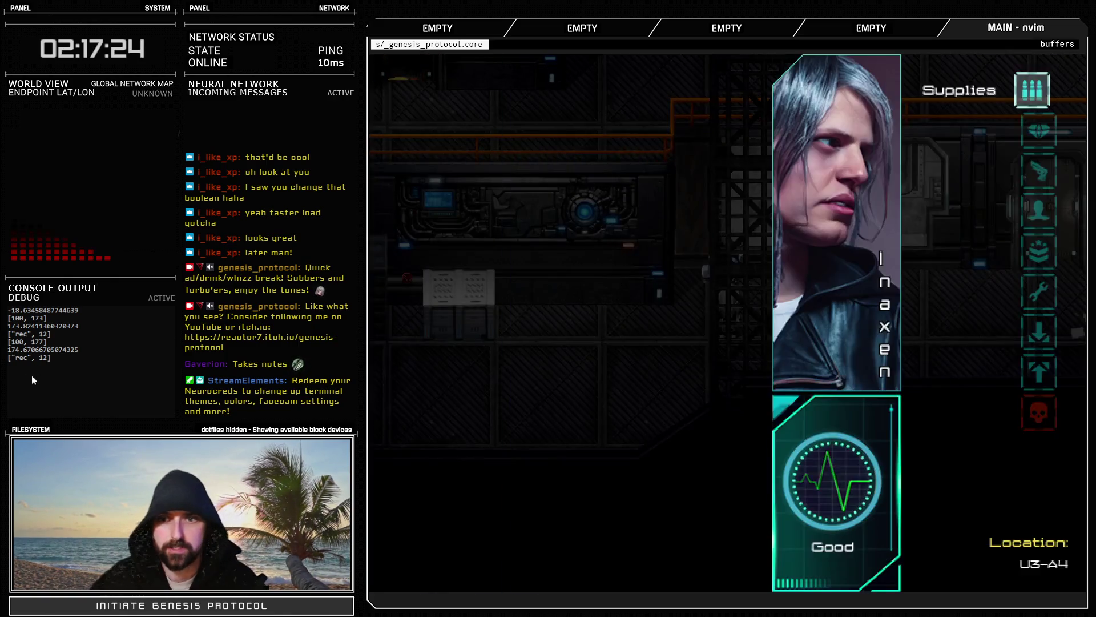
pyautogui.press('Up')
pyautogui.press('Return')
pyautogui.press('Return')
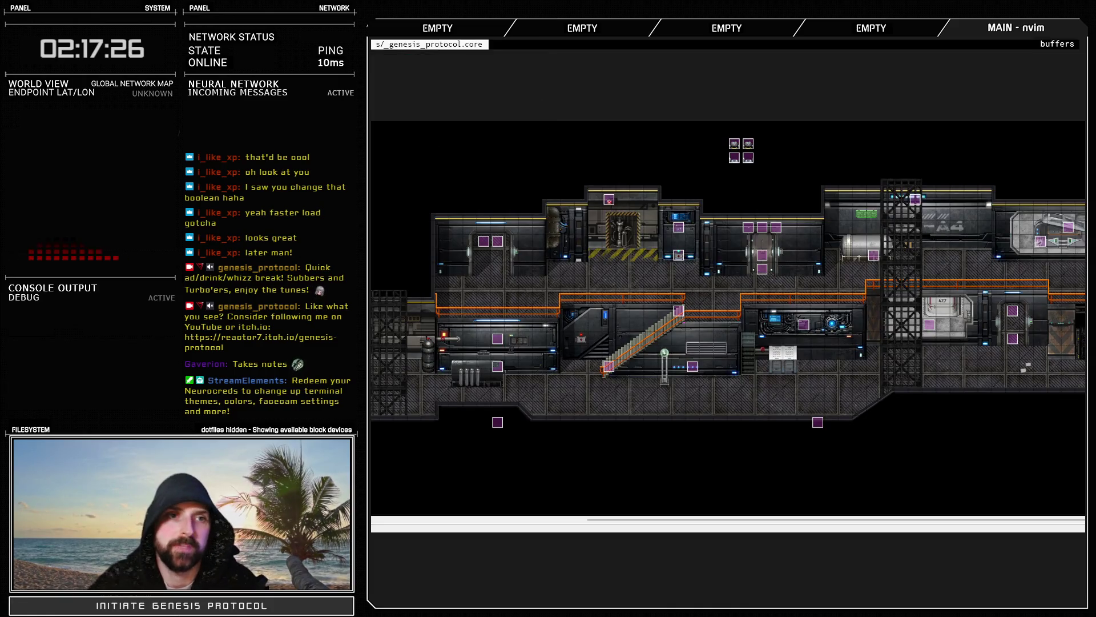
pyautogui.press('F11')
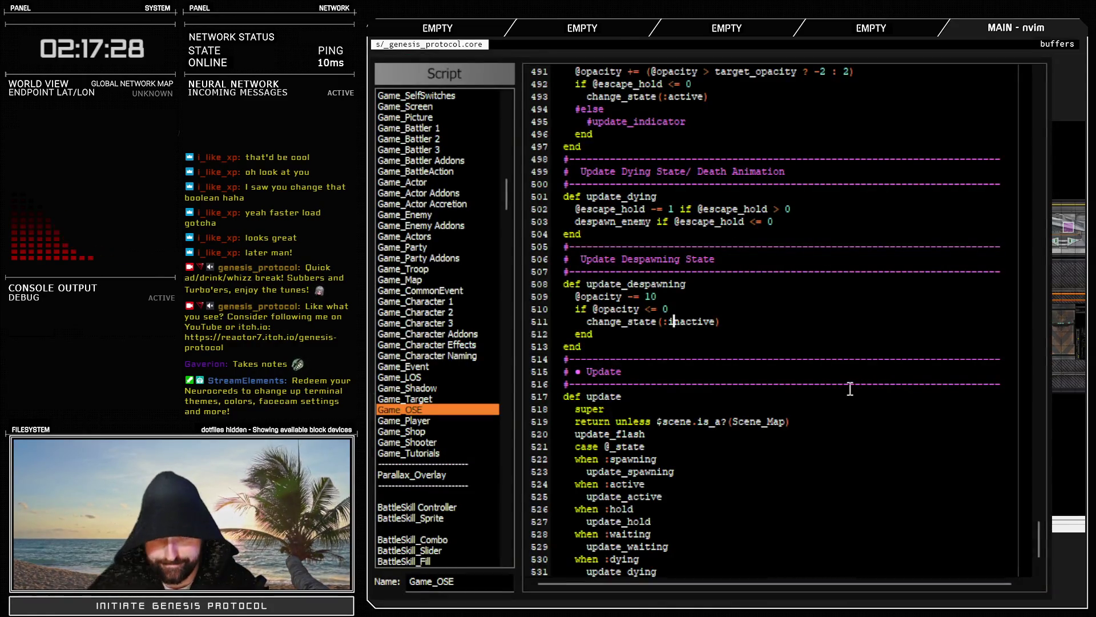
# Trace the despawning state from the update case block up to the despawn_enemy method.
pyautogui.doubleClick(655, 284)
pyautogui.scroll(-2, 747, 495)
pyautogui.click(634, 508)
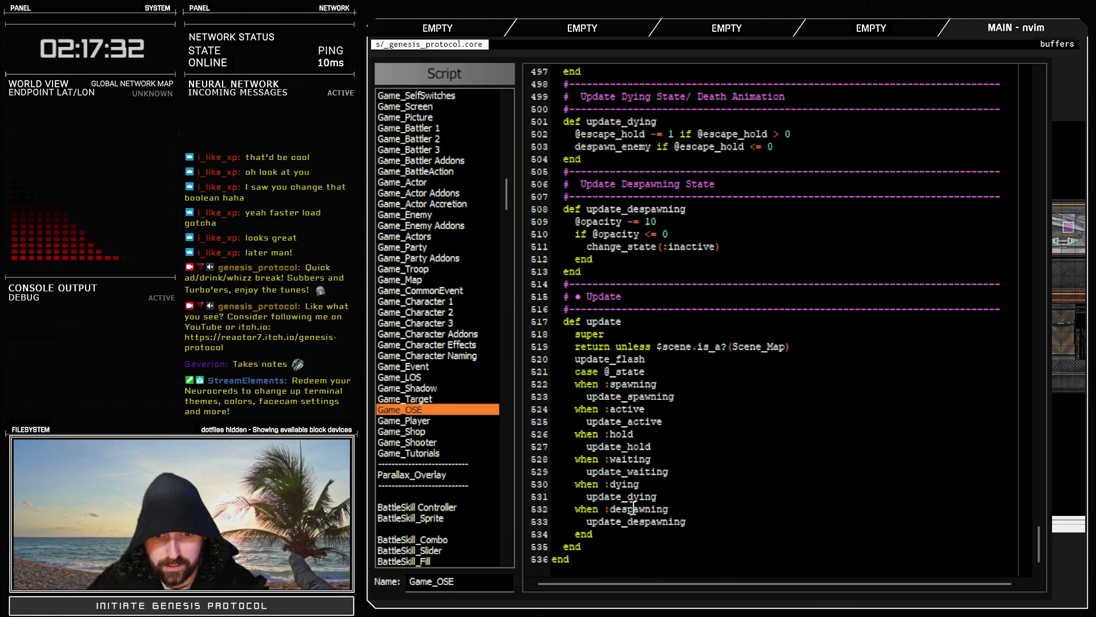
pyautogui.doubleClick(640, 509)
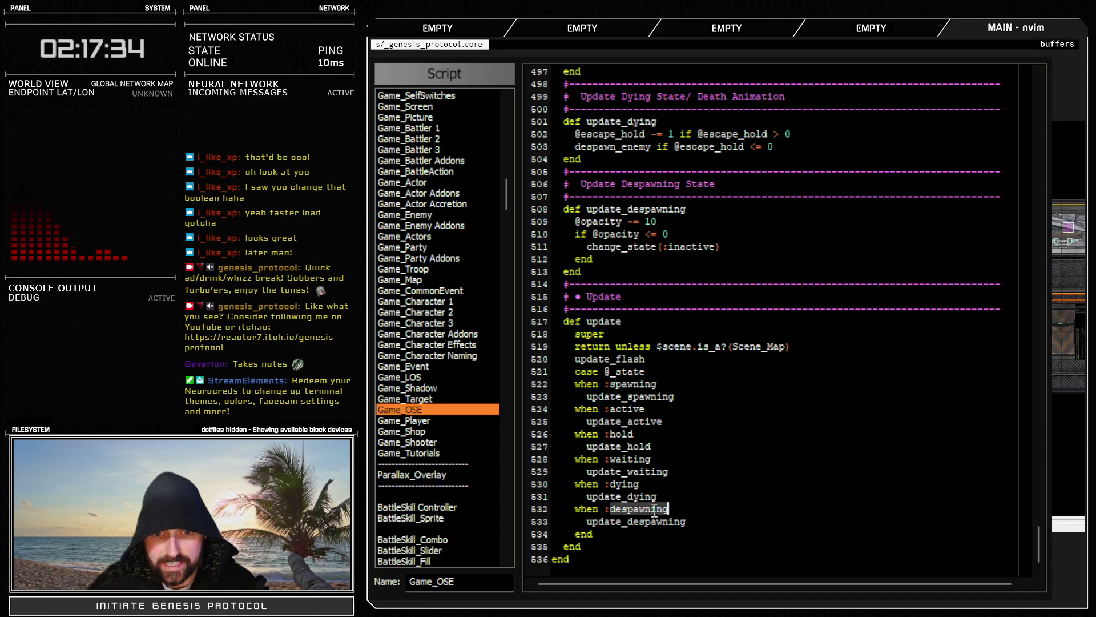
pyautogui.scroll(6, 788, 473)
pyautogui.scroll(6, 650, 299)
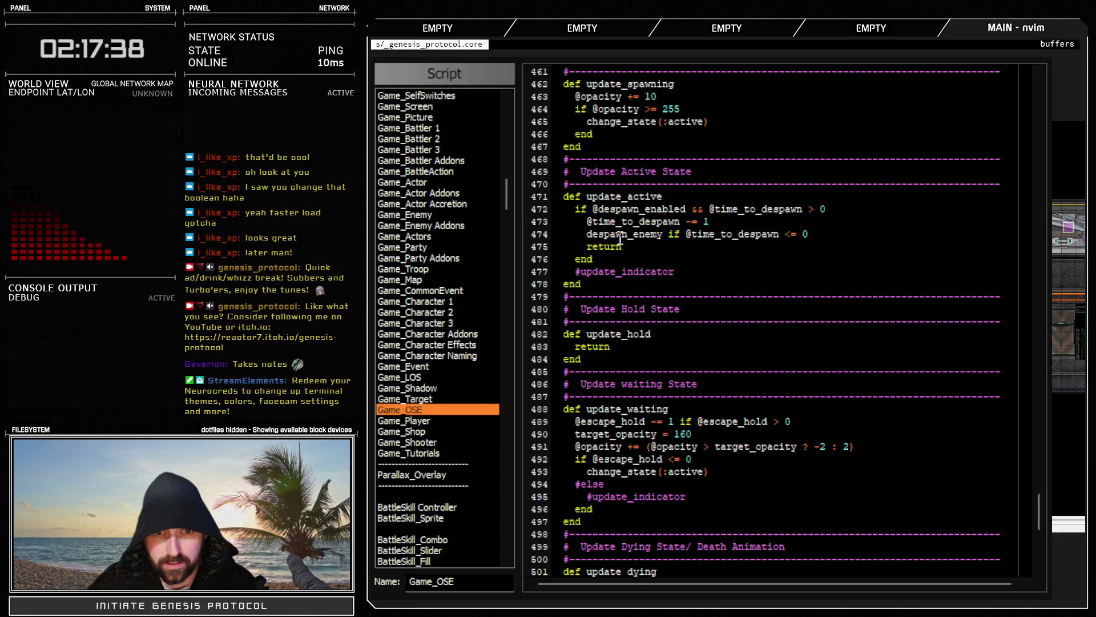
pyautogui.scroll(4, 641, 347)
pyautogui.scroll(2, 663, 388)
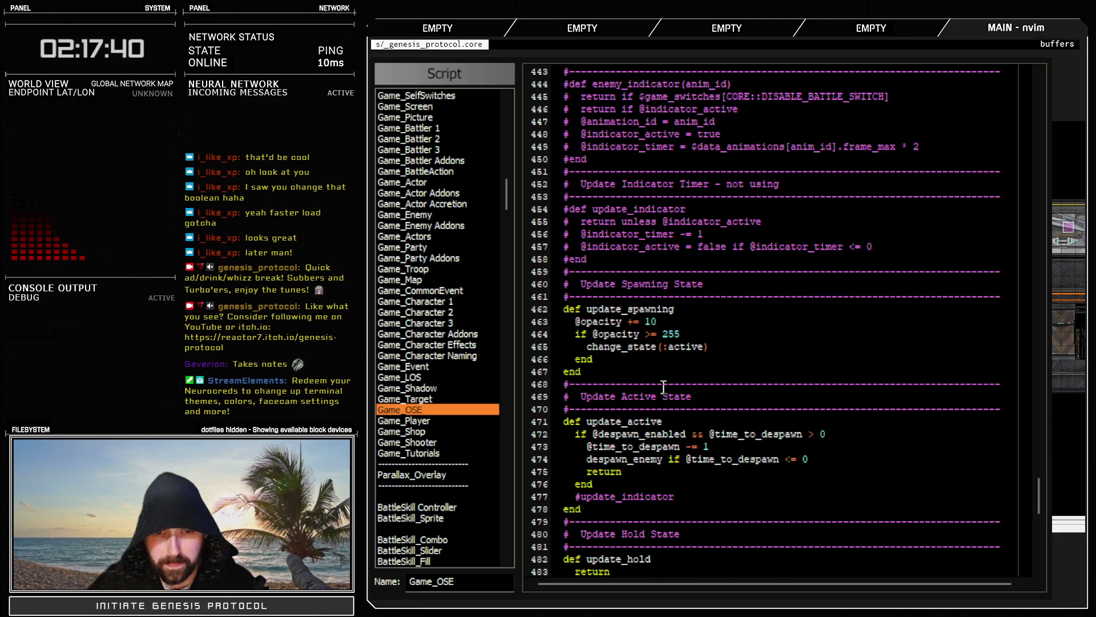
pyautogui.scroll(20, 665, 377)
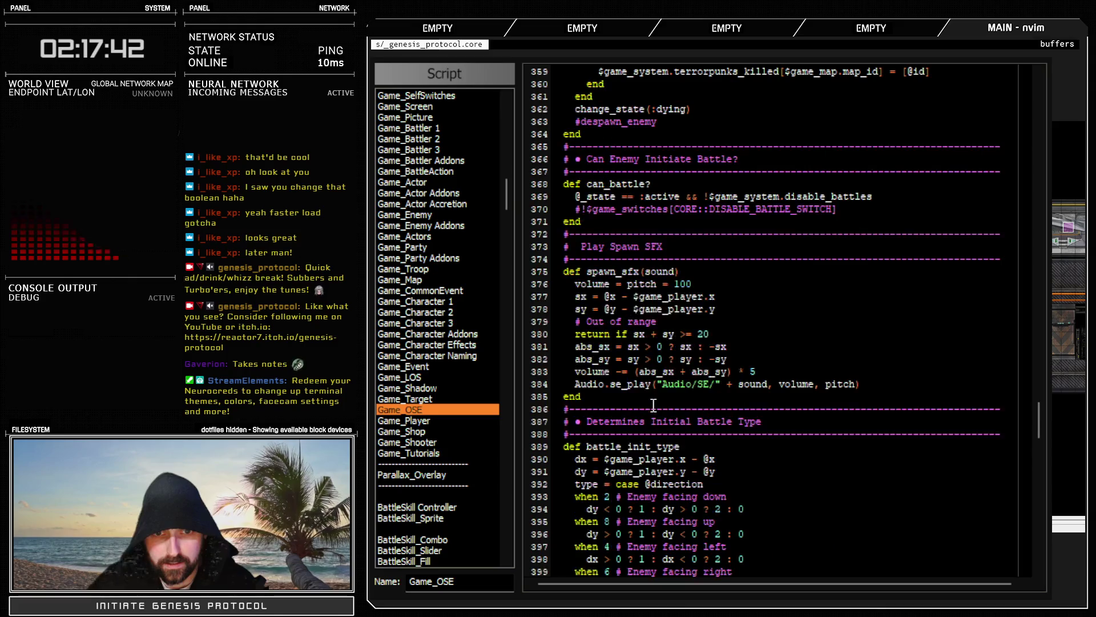
pyautogui.scroll(10, 653, 400)
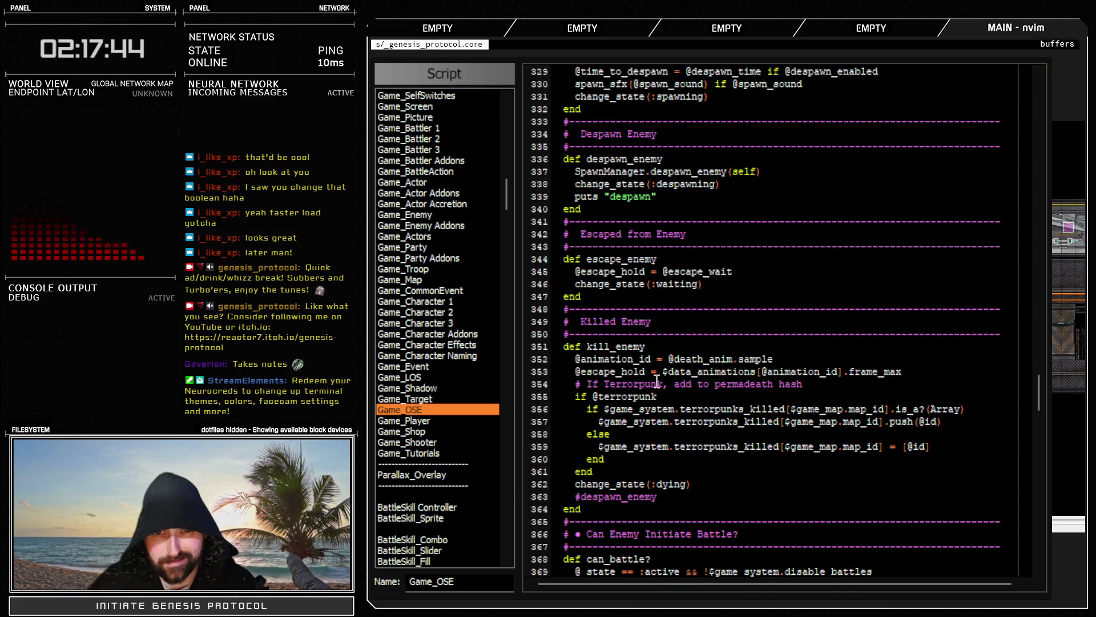
pyautogui.doubleClick(683, 184)
pyautogui.scroll(4, 641, 423)
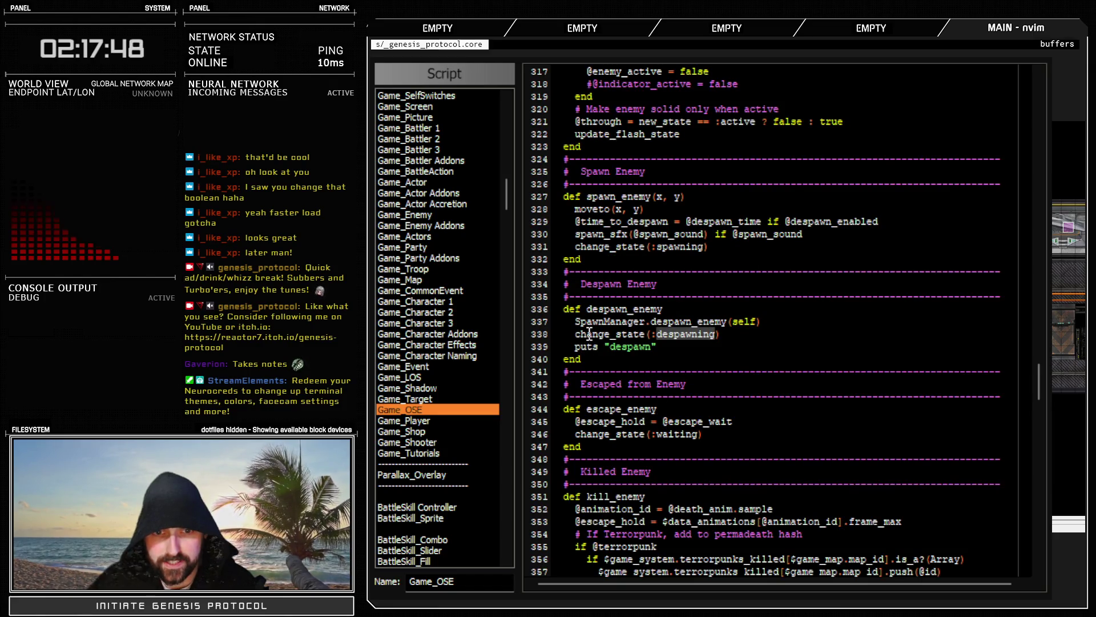
# Delete the puts "despawn" debug line from despawn_enemy.
pyautogui.moveTo(586, 334); pyautogui.dragTo(693, 348)
pyautogui.click(705, 356)
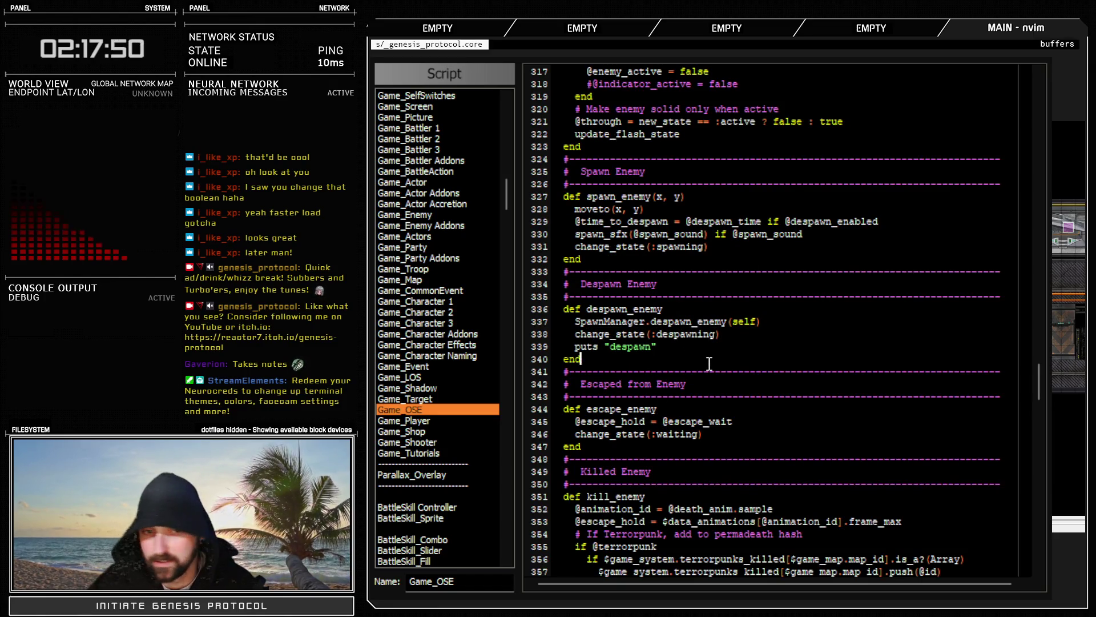
pyautogui.moveTo(664, 346); pyautogui.dragTo(549, 347)
pyautogui.press('d')
pyautogui.scroll(-4, 701, 393)
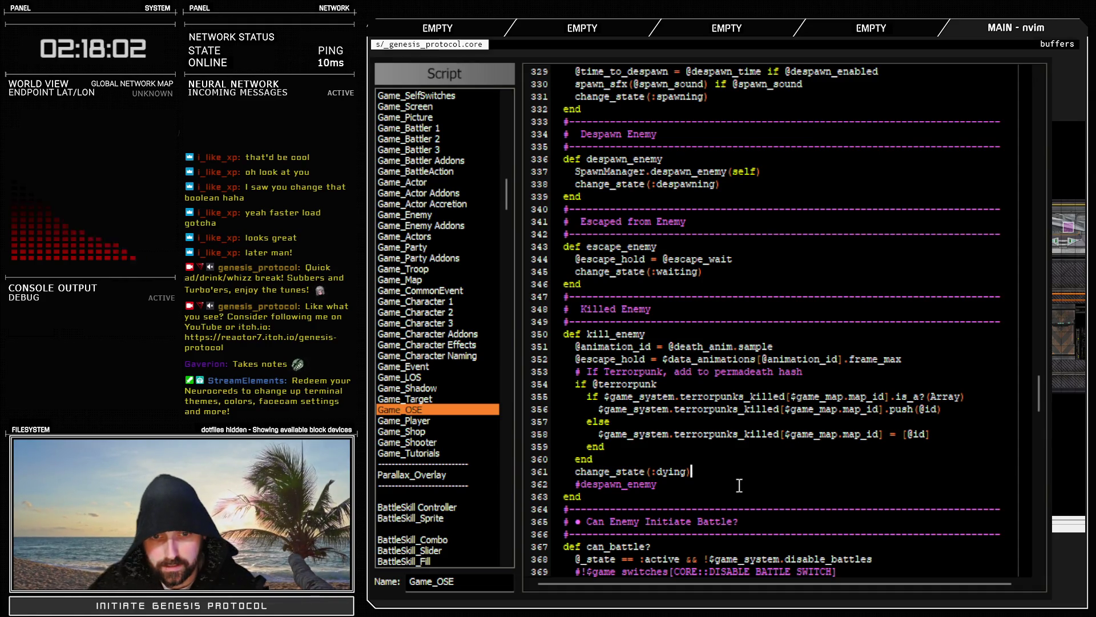
pyautogui.scroll(-6, 737, 485)
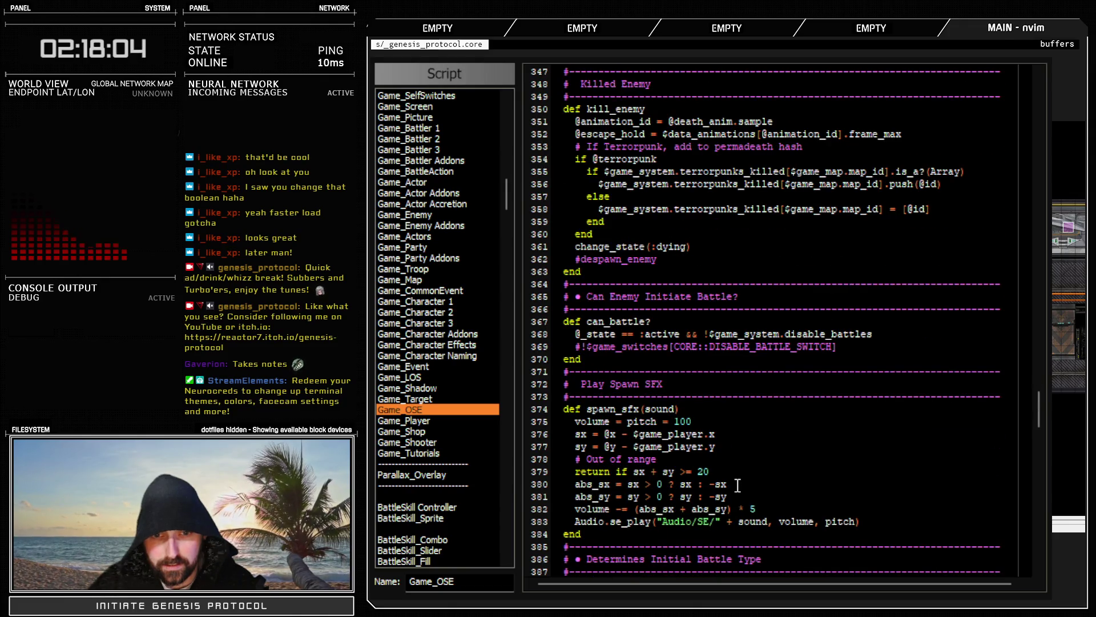
pyautogui.scroll(-18, 737, 485)
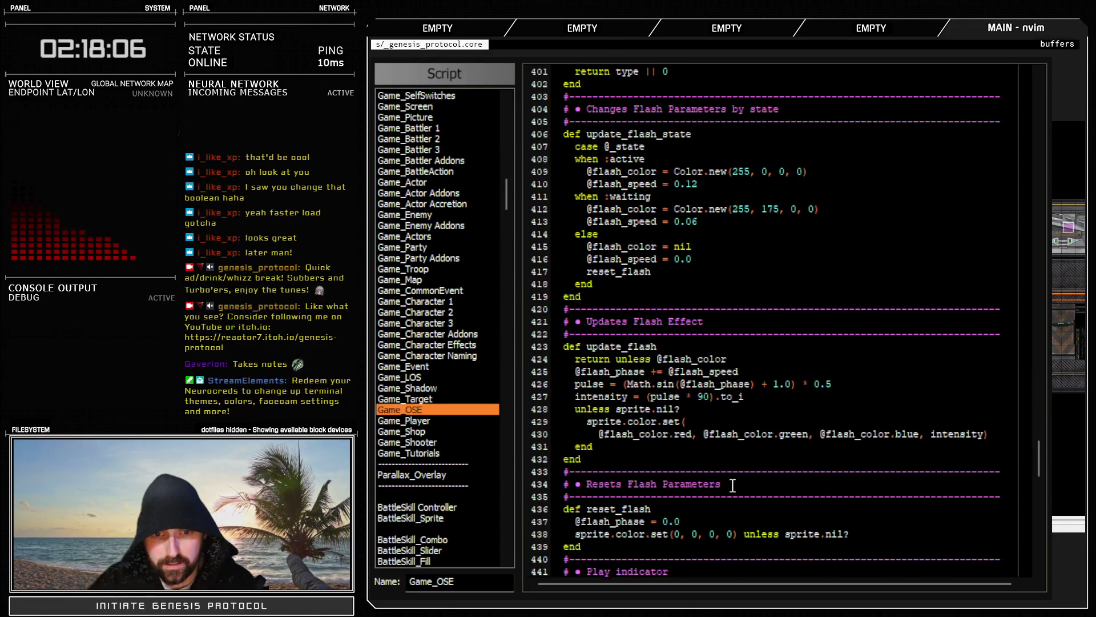
pyautogui.scroll(-10, 733, 484)
pyautogui.scroll(-6, 728, 489)
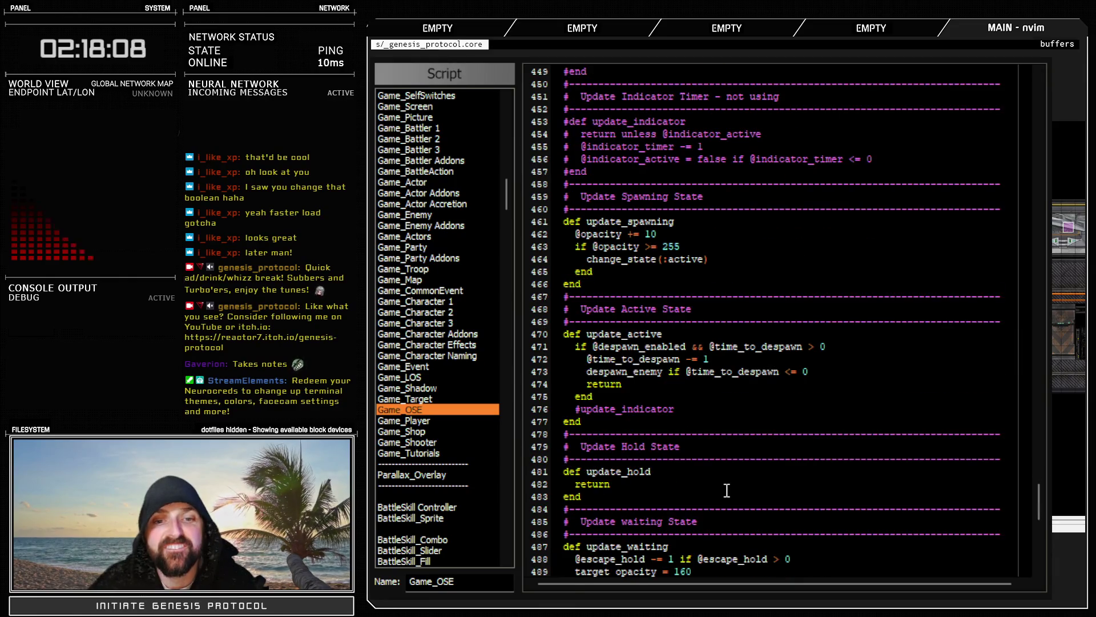
pyautogui.scroll(-4, 727, 490)
pyautogui.scroll(-6, 727, 490)
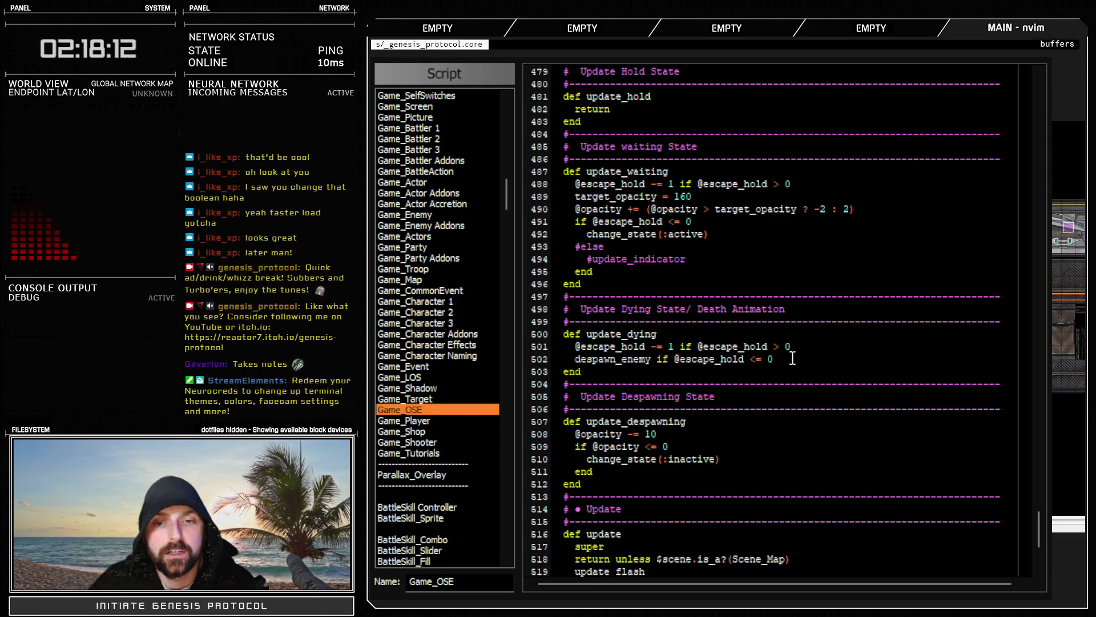
pyautogui.moveTo(675, 359); pyautogui.dragTo(774, 359)
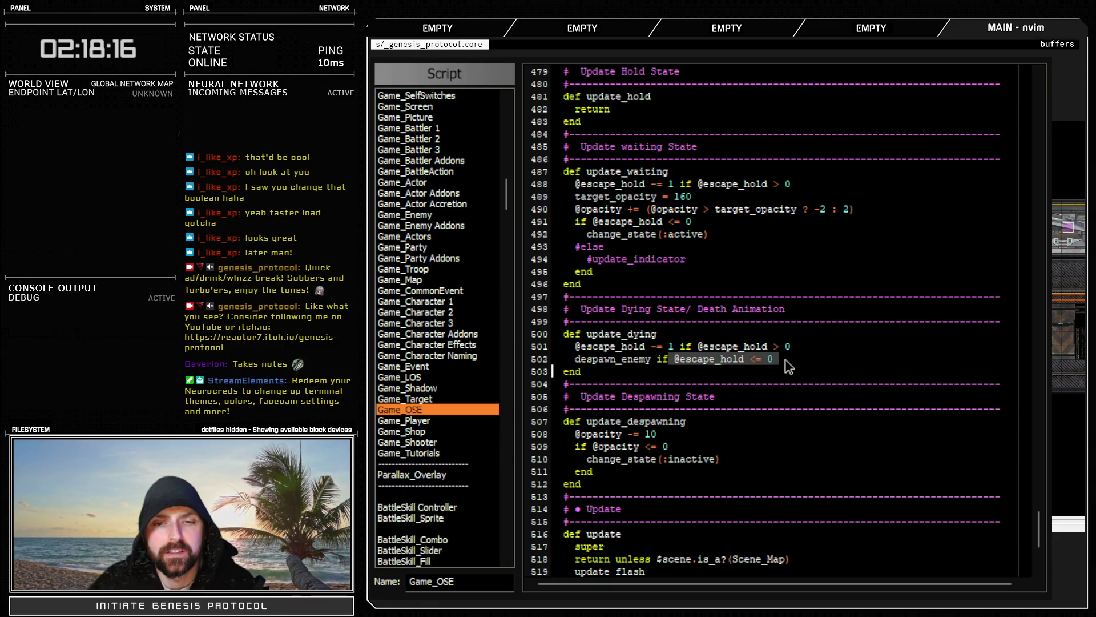
pyautogui.click(793, 360)
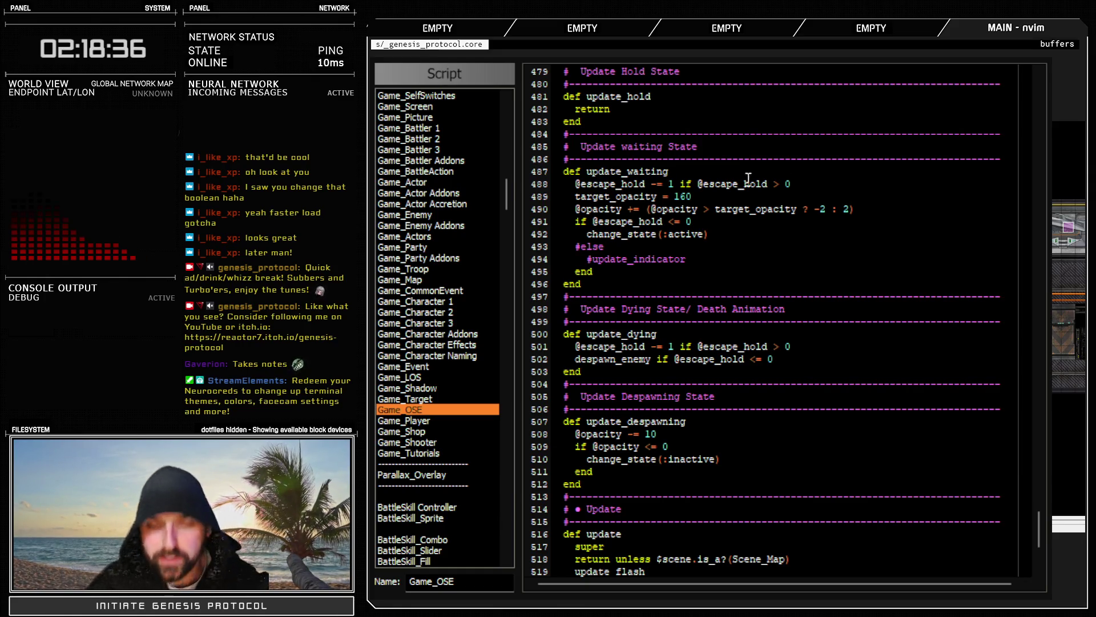
# Wrap the despawn_enemy call in update_dying inside its if condition, closed with end.
pyautogui.doubleClick(618, 359)
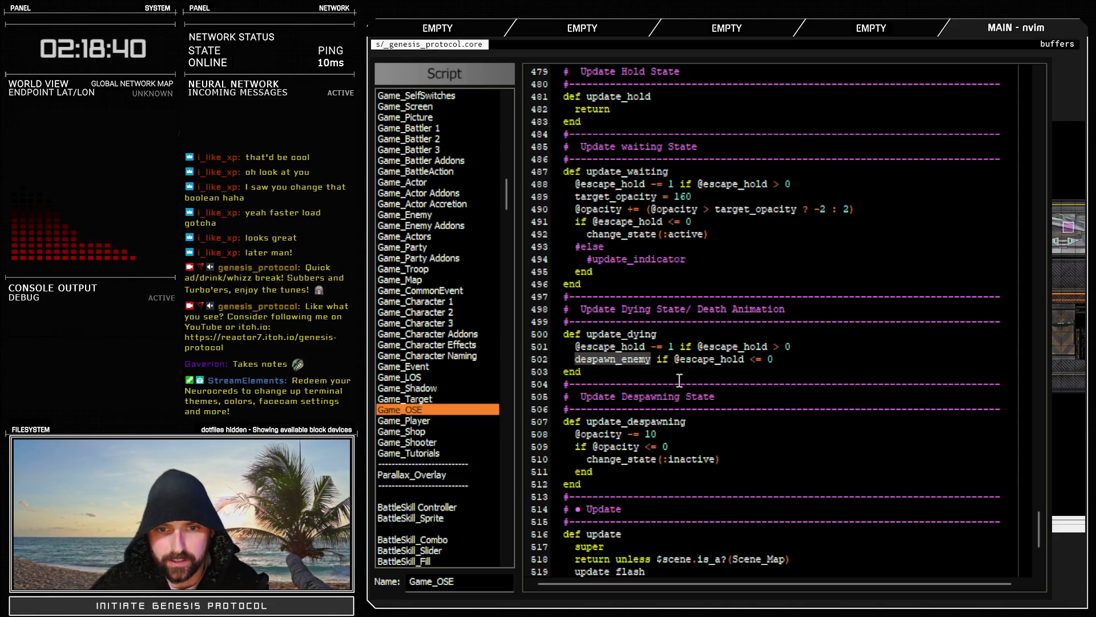
pyautogui.click(662, 358)
pyautogui.press('i')
pyautogui.press('Return')
pyautogui.press('Escape')
pyautogui.press('o')
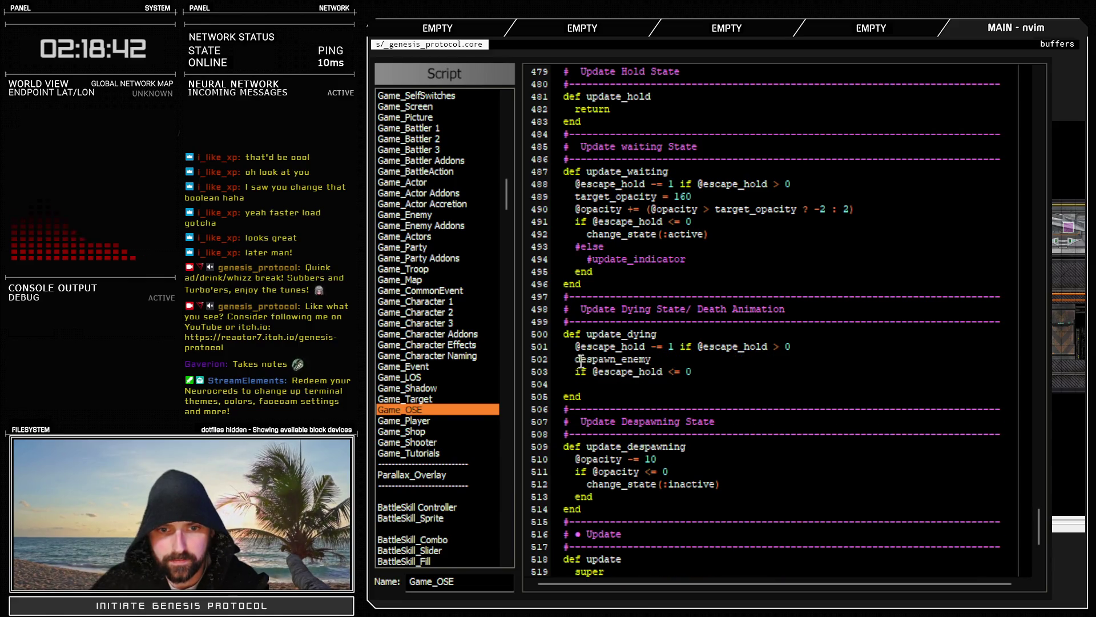
pyautogui.moveTo(576, 360)
pyautogui.mouseDown()
pyautogui.moveTo(651, 360)
pyautogui.moveTo(645, 384)
pyautogui.mouseUp()
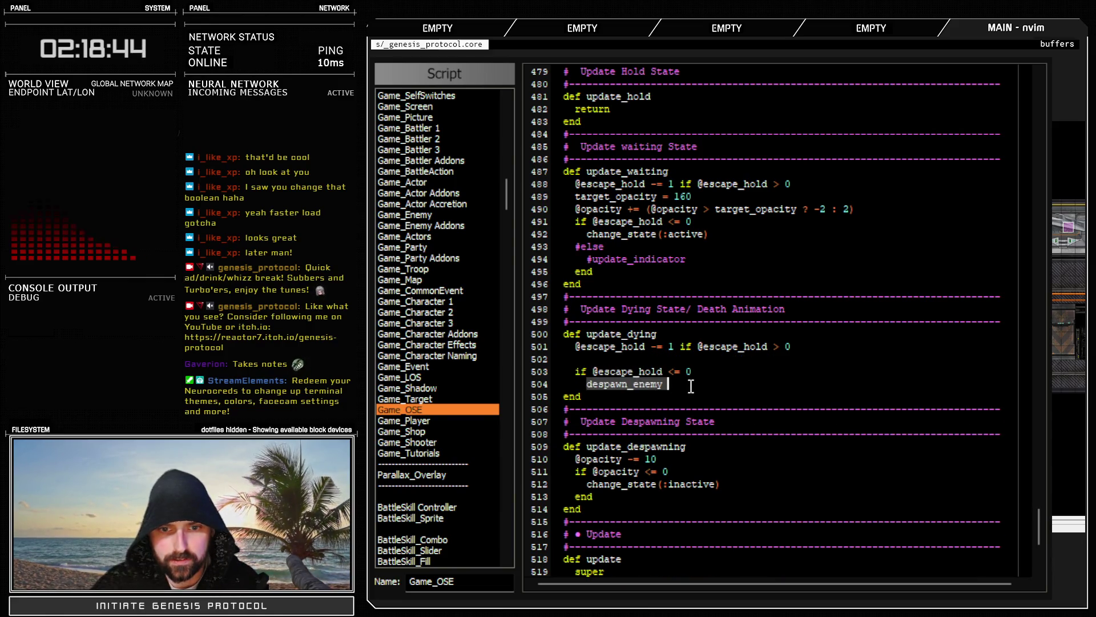
pyautogui.press('Escape')
pyautogui.write('o')
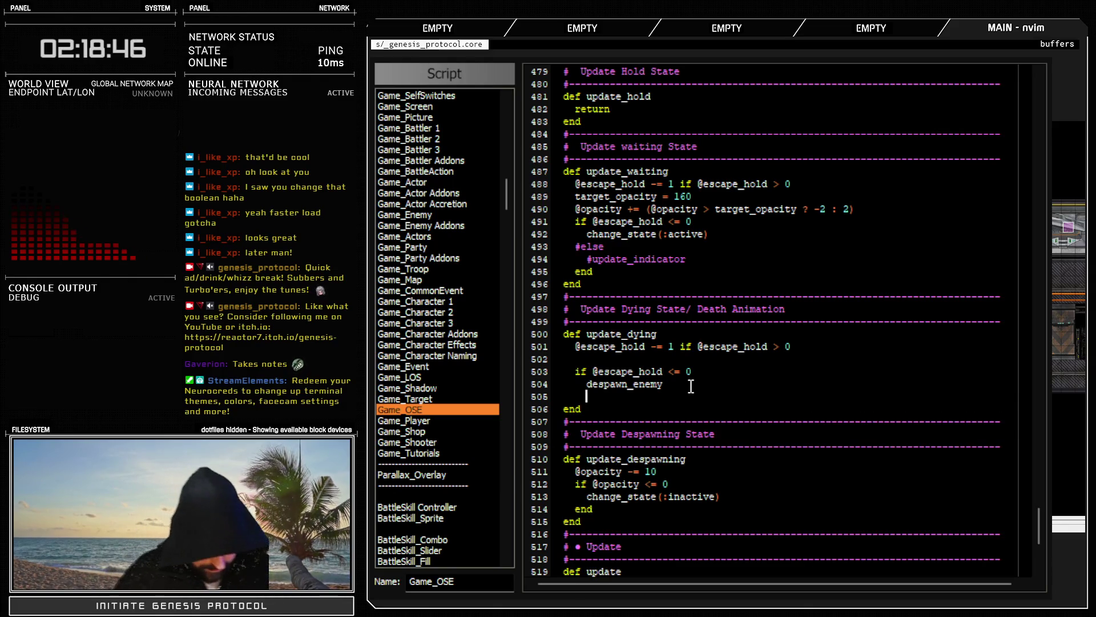
pyautogui.write('end')
pyautogui.press('Return')
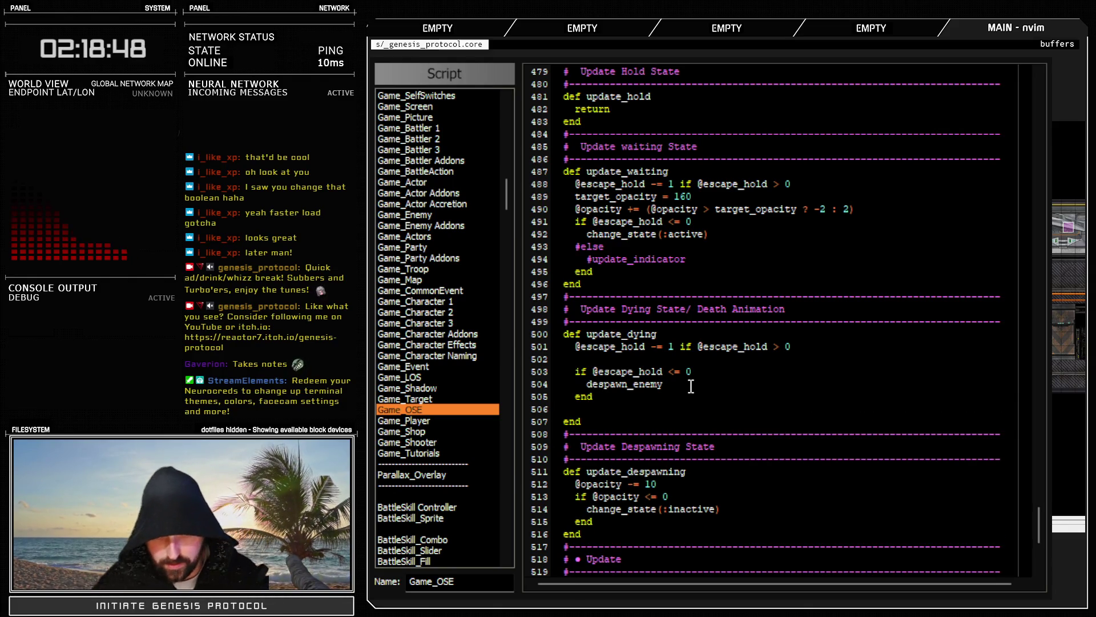
pyautogui.press('BackSpace')
pyautogui.click(707, 370)
pyautogui.press('Return')
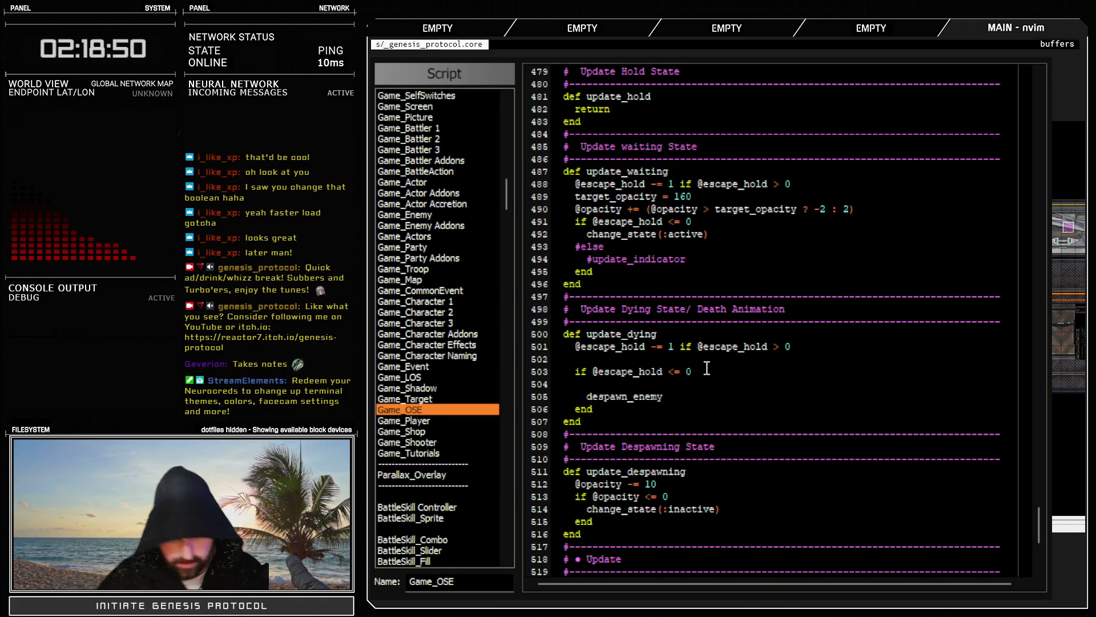
pyautogui.write('uts "despawn')
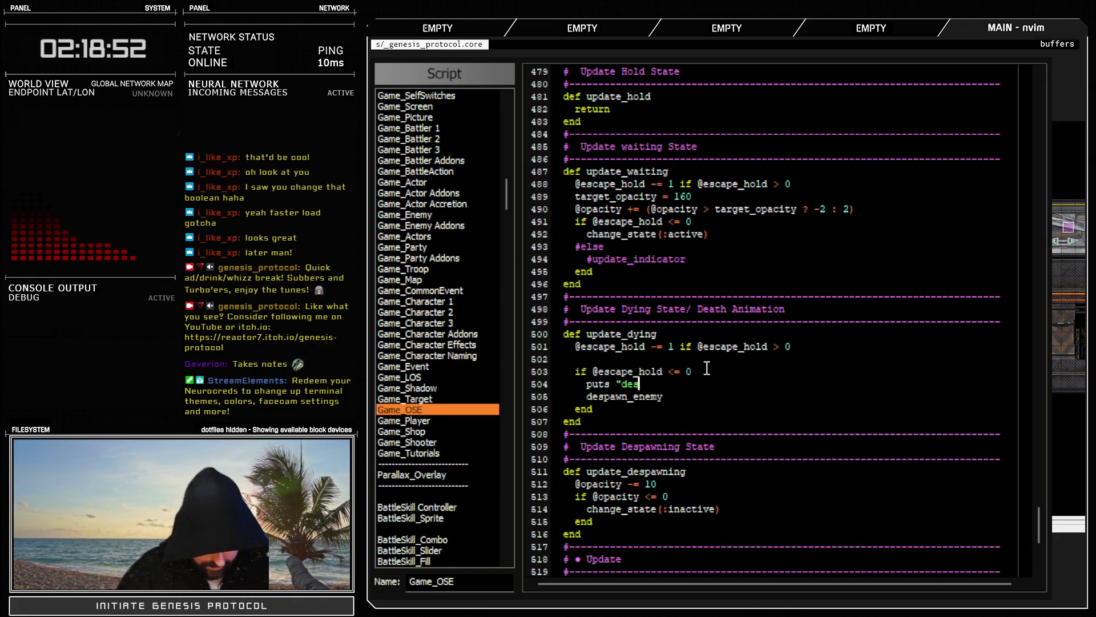
pyautogui.write('"')
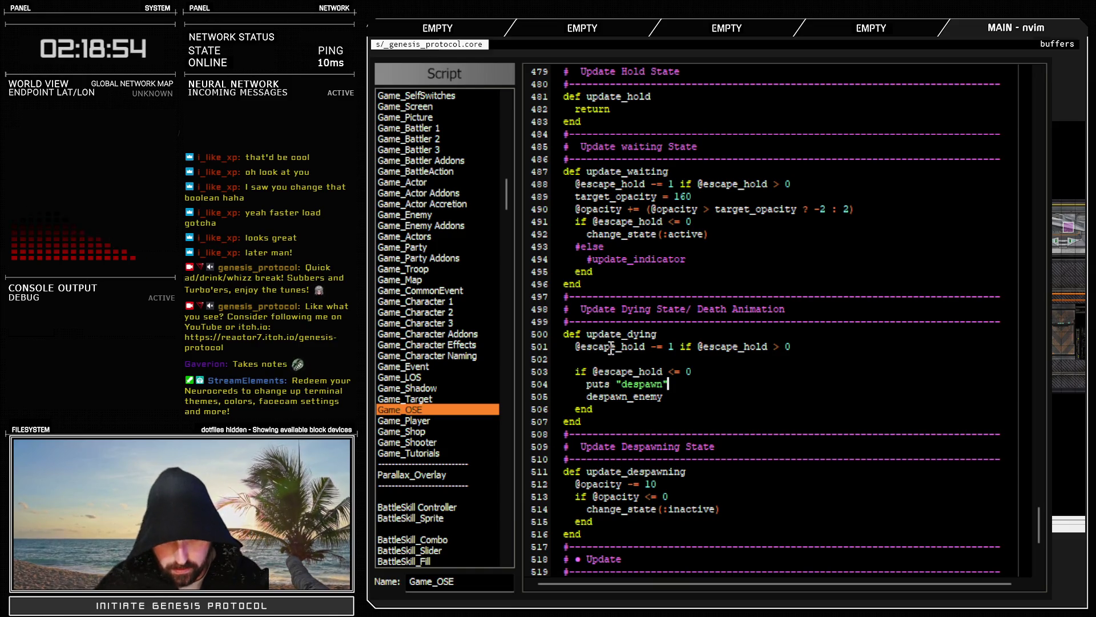
pyautogui.moveTo(575, 346); pyautogui.dragTo(646, 348)
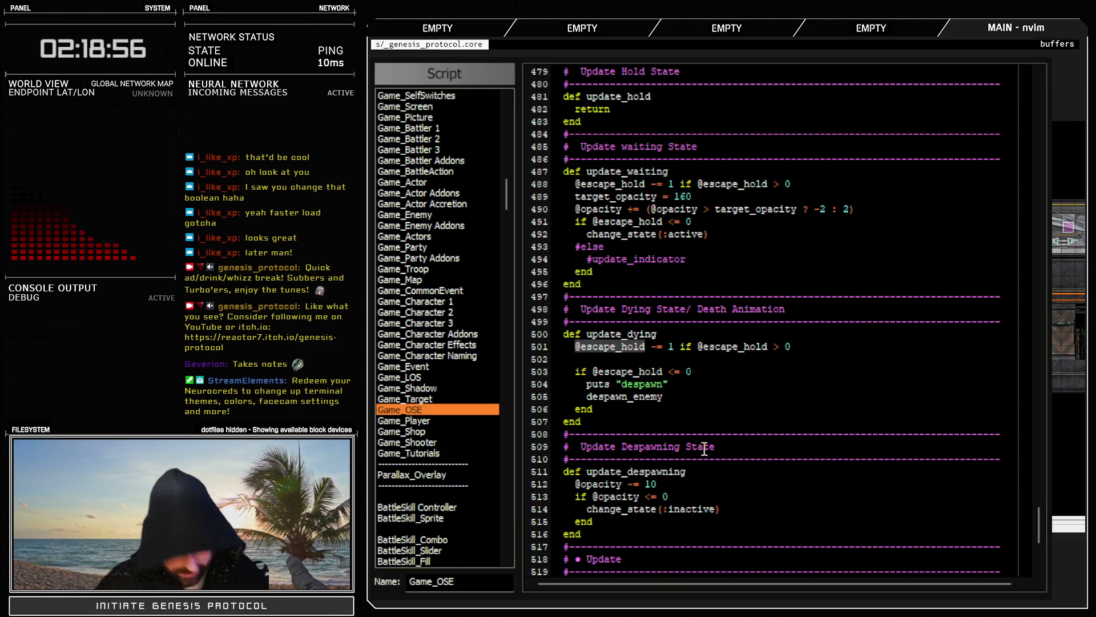
pyautogui.click(642, 357)
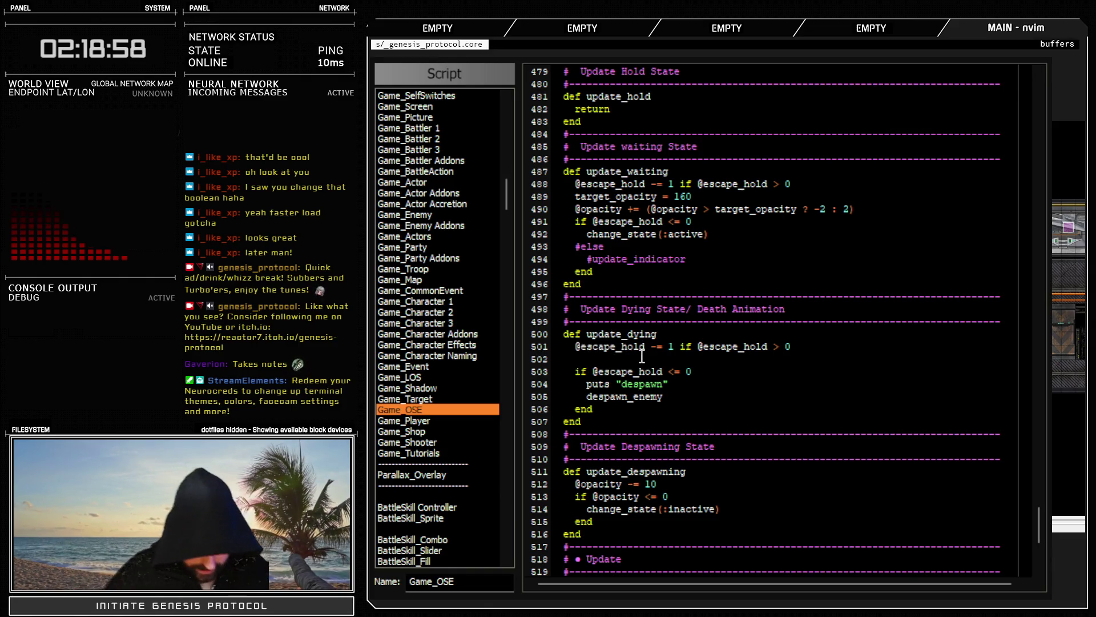
pyautogui.write('s @escape_hold')
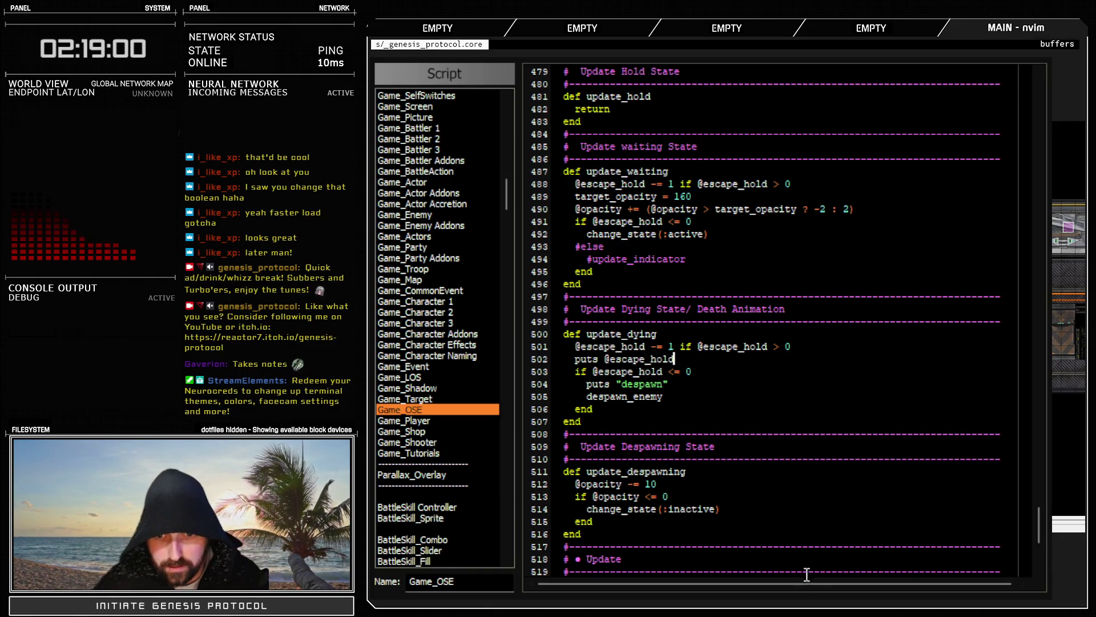
pyautogui.press('Escape')
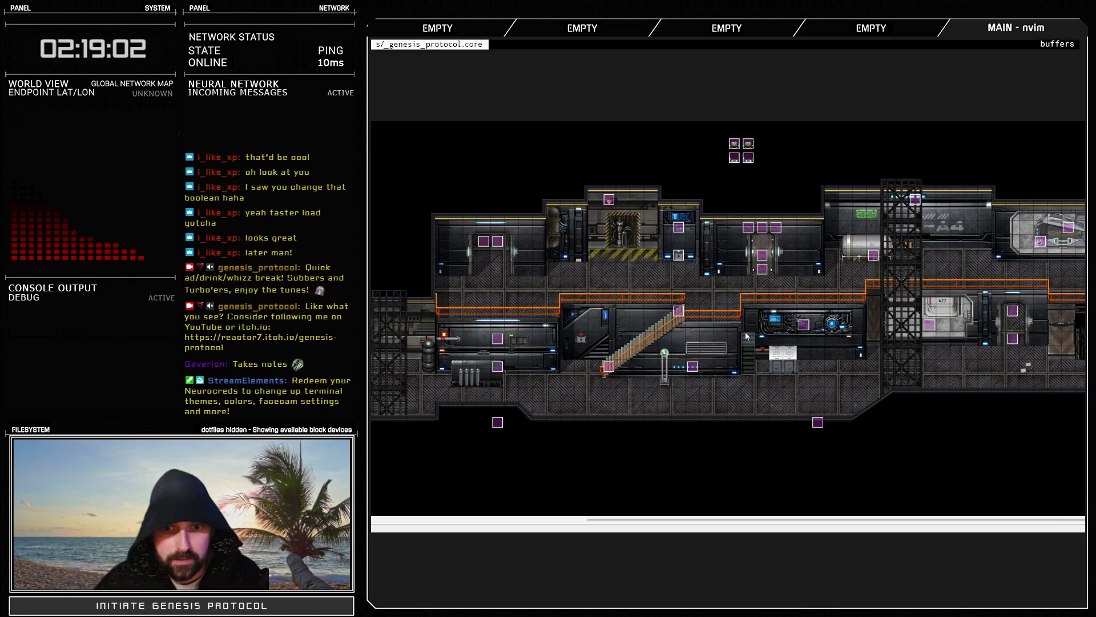
# Start a playtest and walk left down the corridor and stairs into the two-robot battle.
pyautogui.press('F12')
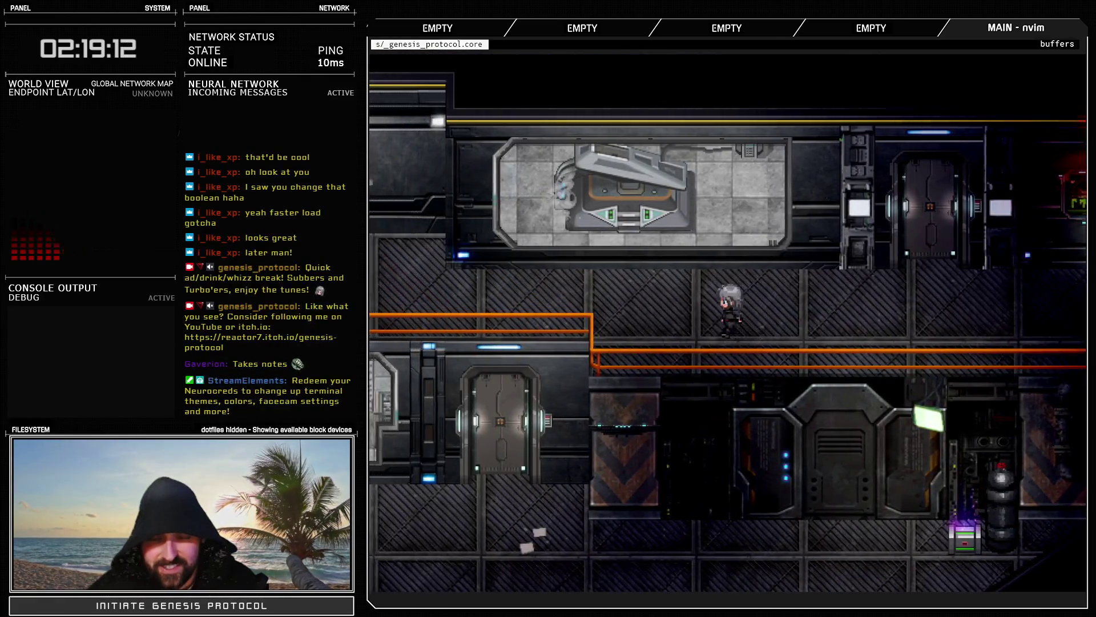
pyautogui.press('Left')
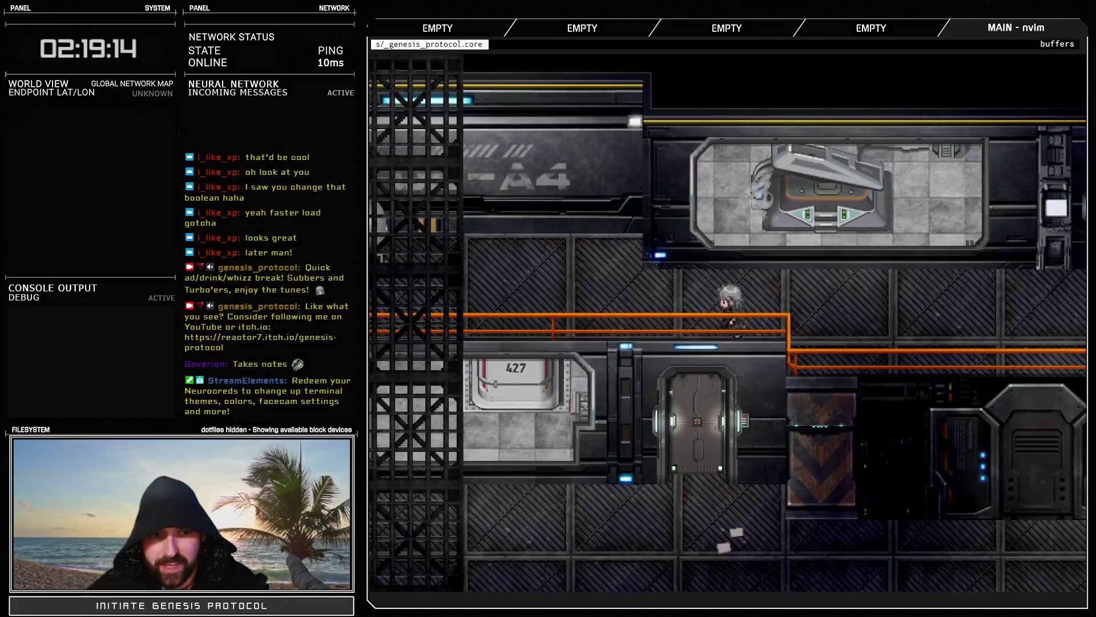
pyautogui.press('Left')
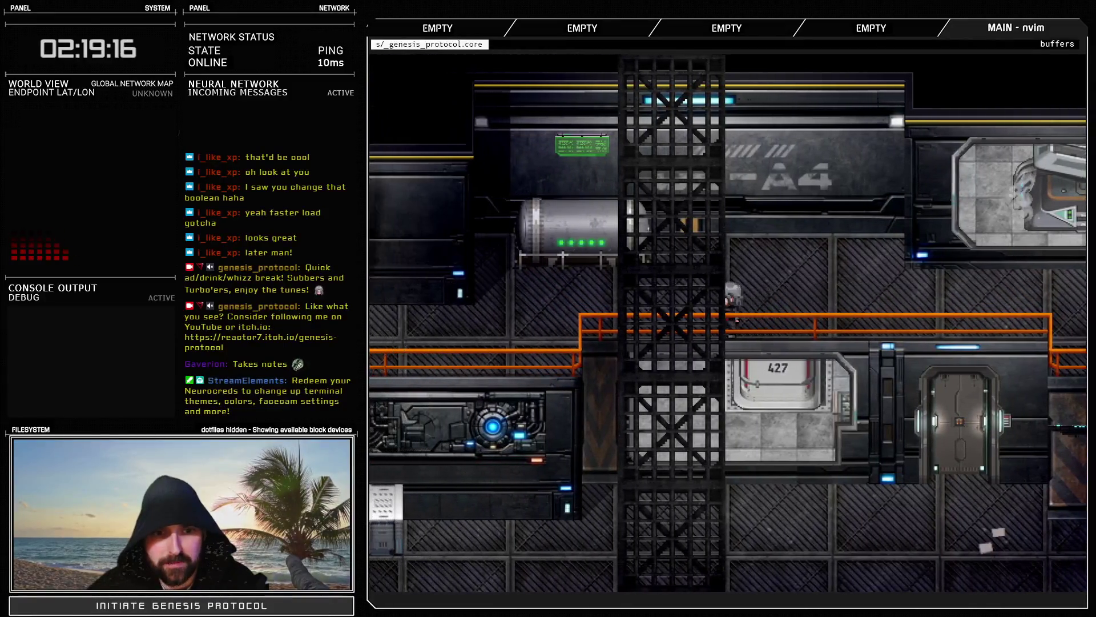
pyautogui.press('Left')
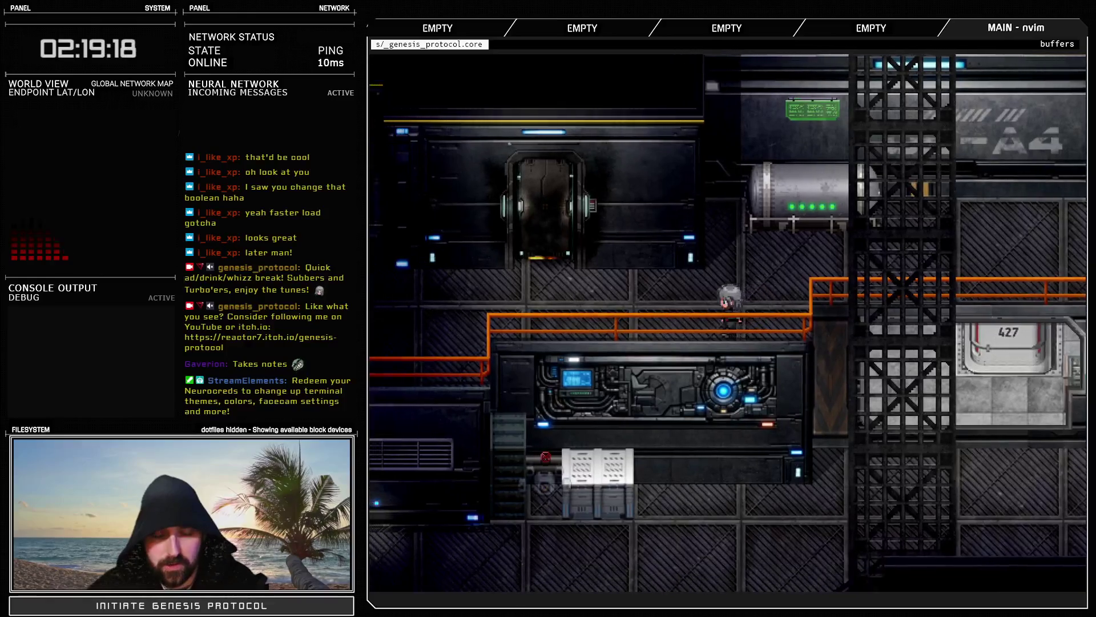
pyautogui.press('Left')
pyautogui.press('Down')
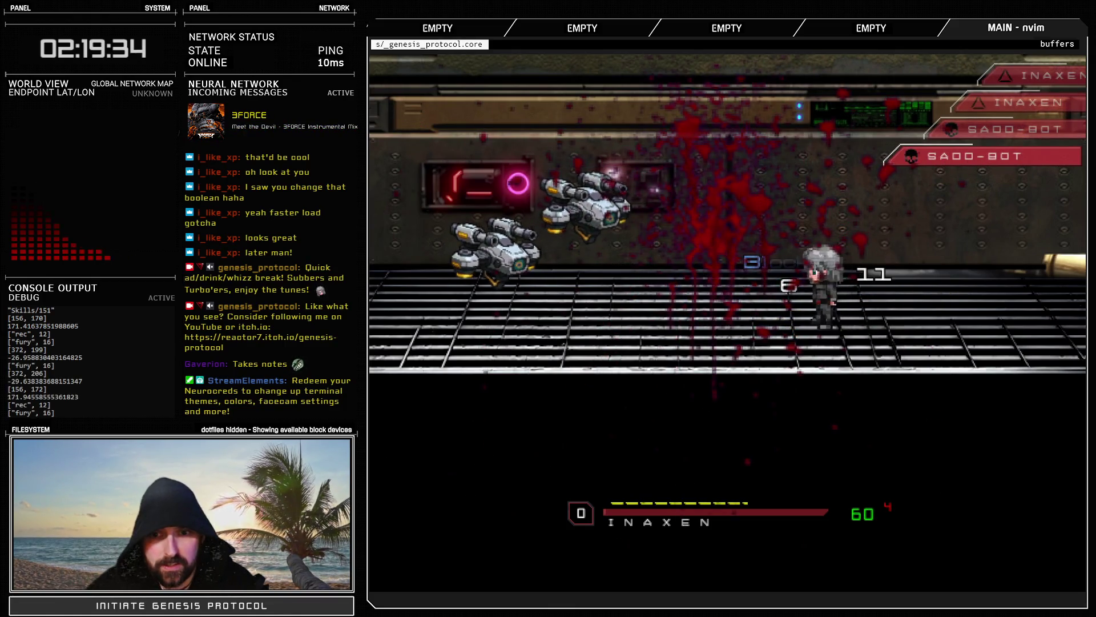
# Attack both SADO-BOT robots until the battle ends, then open the in-game menu.
pyautogui.press('Return')
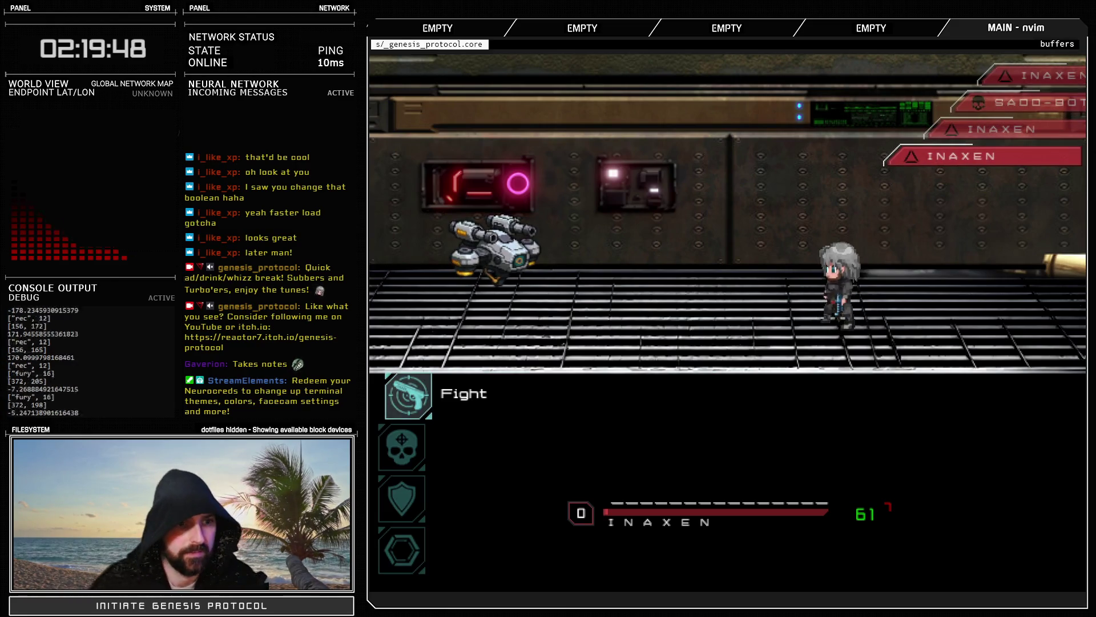
pyautogui.press('Return')
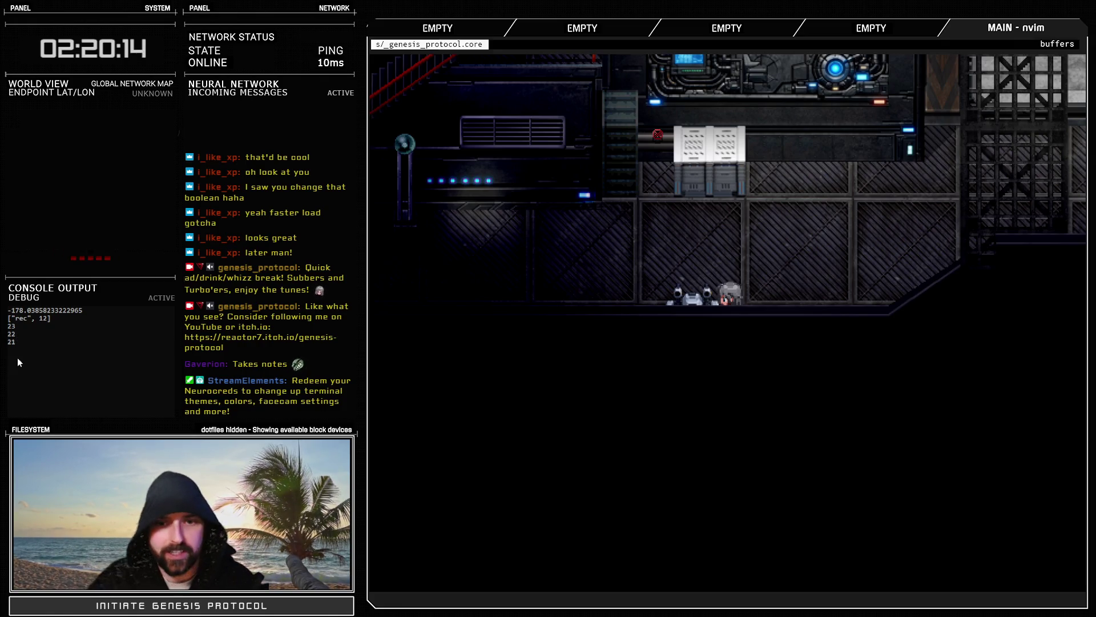
pyautogui.press('Escape')
# Exit the game and reopen the Script Editor.
pyautogui.press('Return')
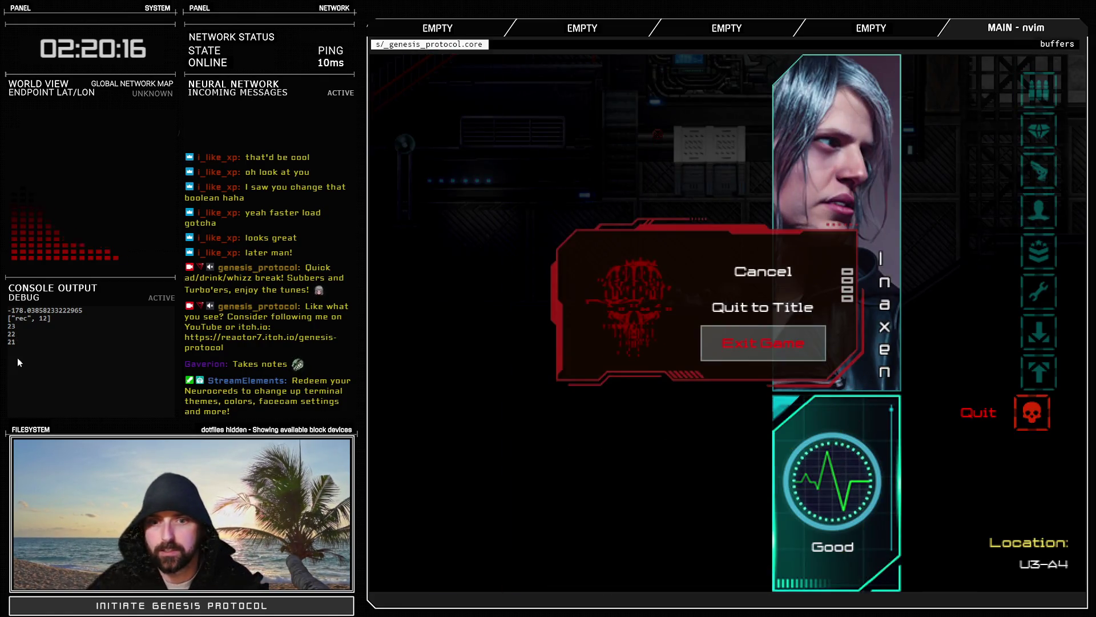
pyautogui.press('Return')
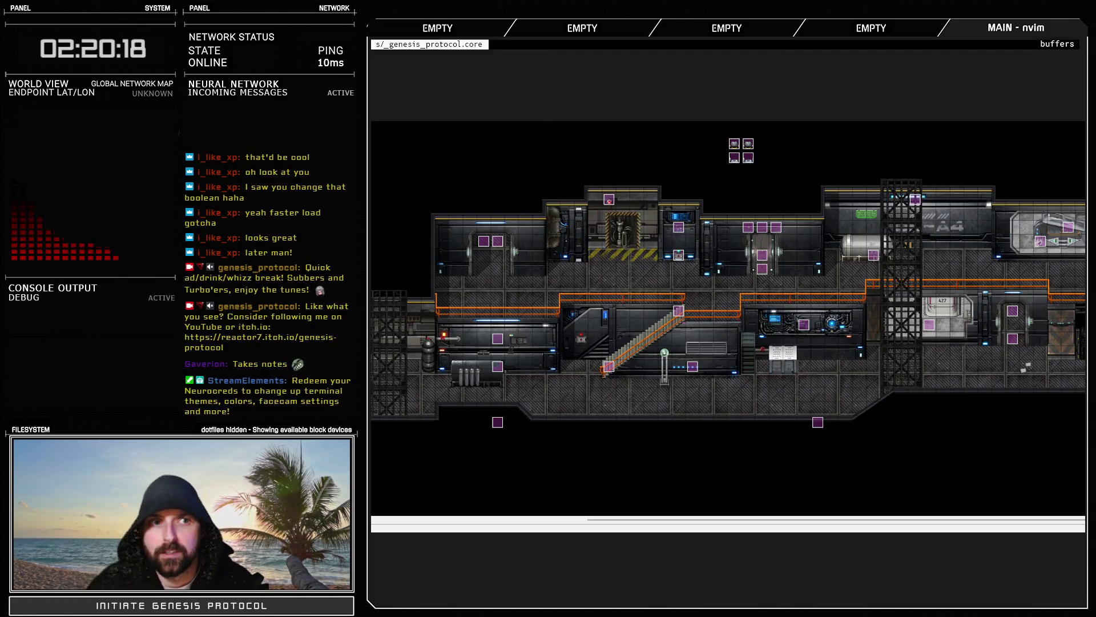
pyautogui.press('F11')
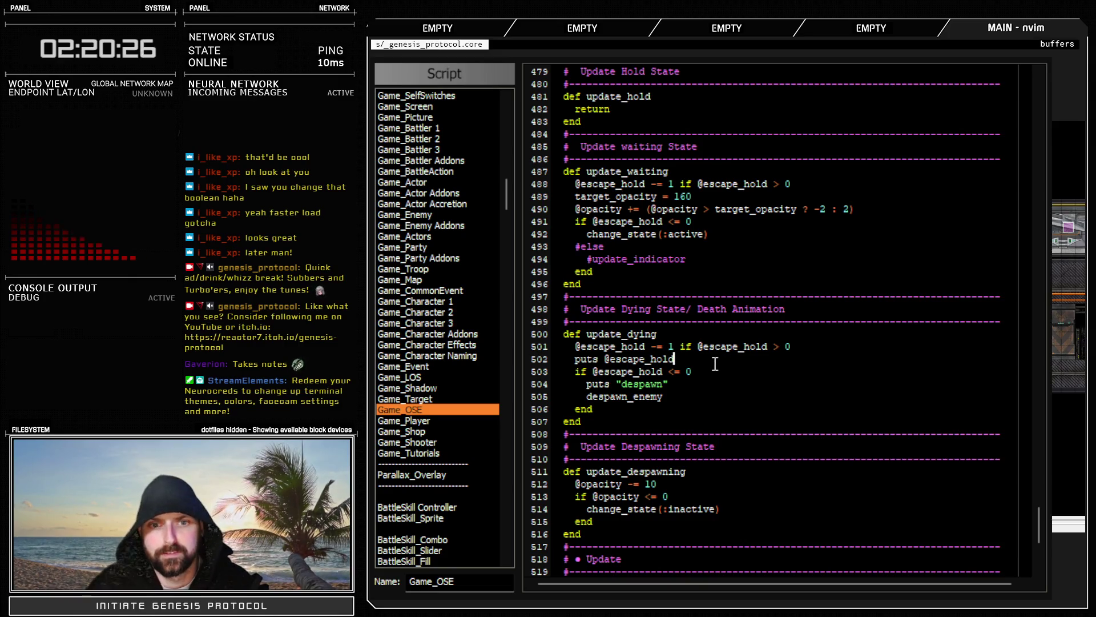
pyautogui.scroll(4, 714, 364)
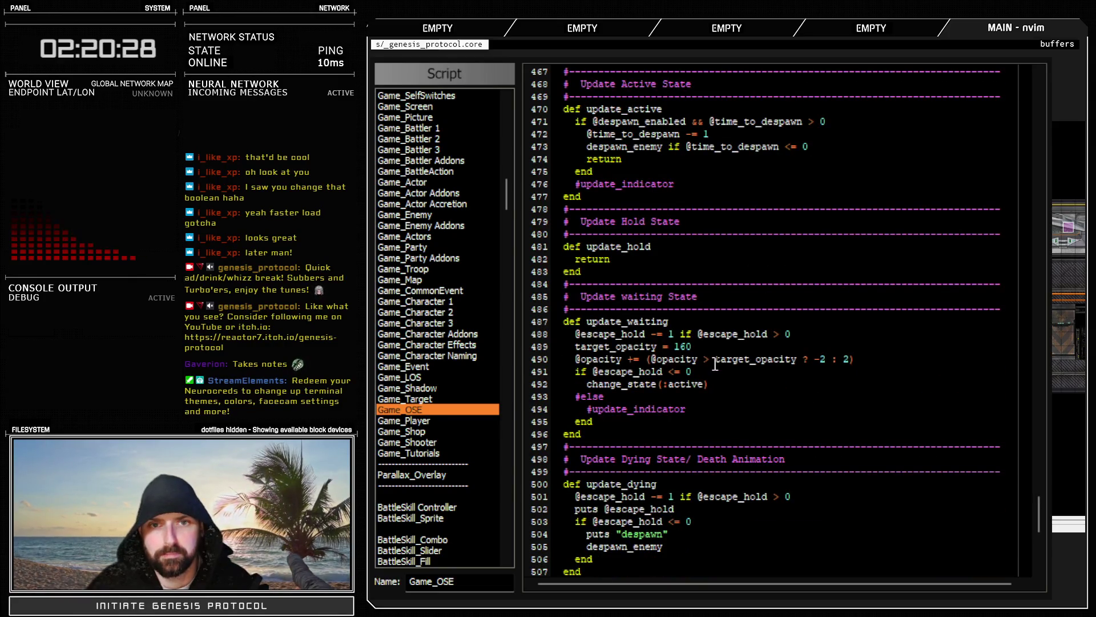
pyautogui.scroll(-11, 715, 363)
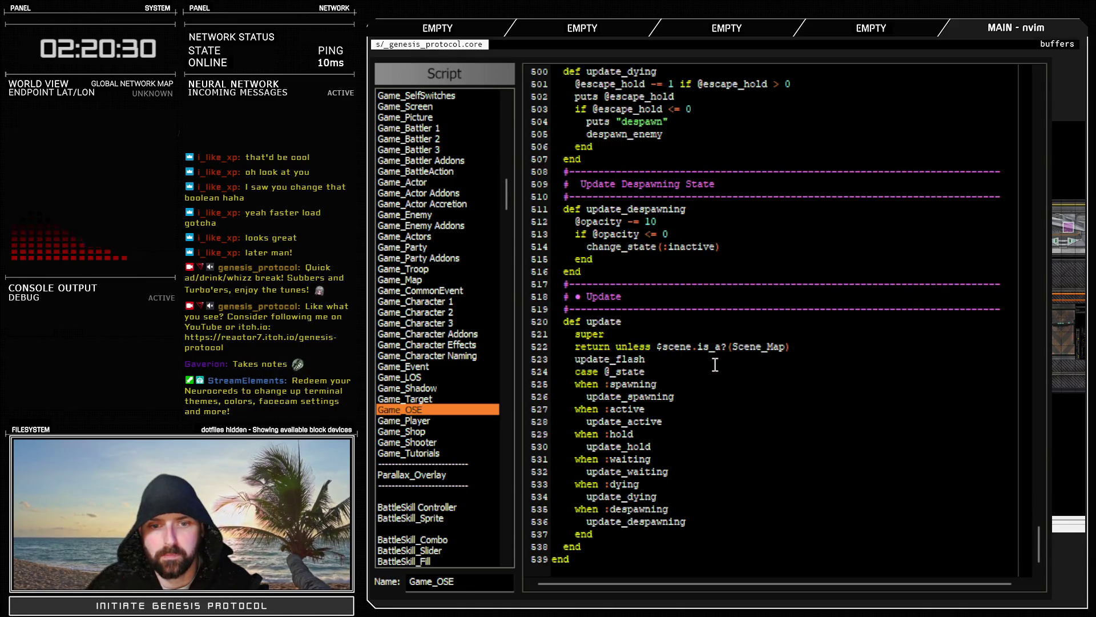
pyautogui.scroll(8, 715, 364)
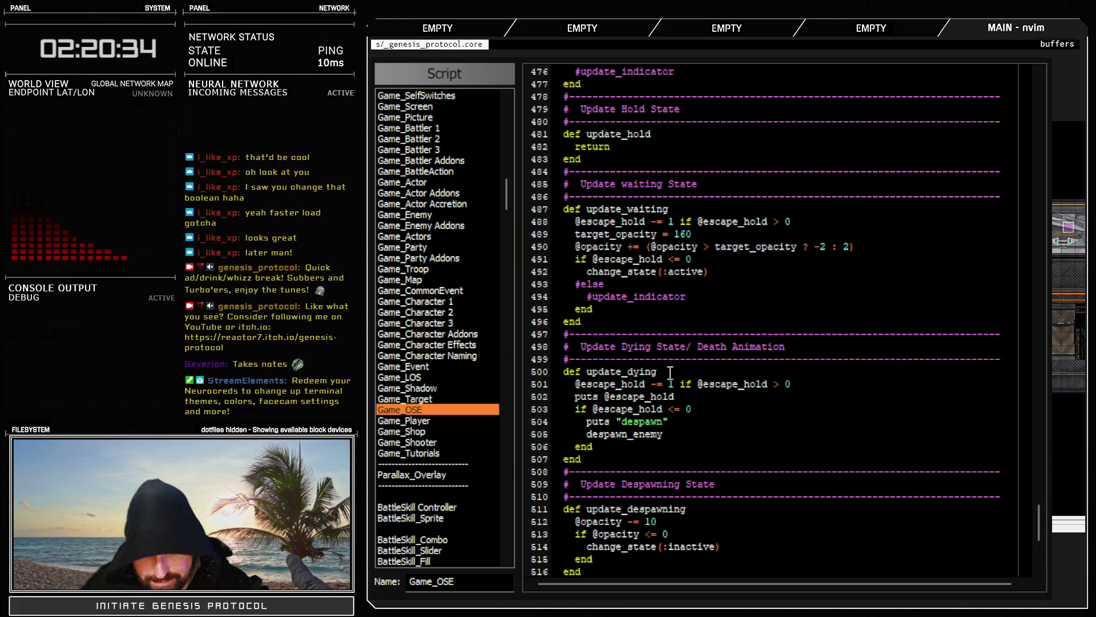
pyautogui.scroll(20, 666, 404)
pyautogui.scroll(18, 667, 404)
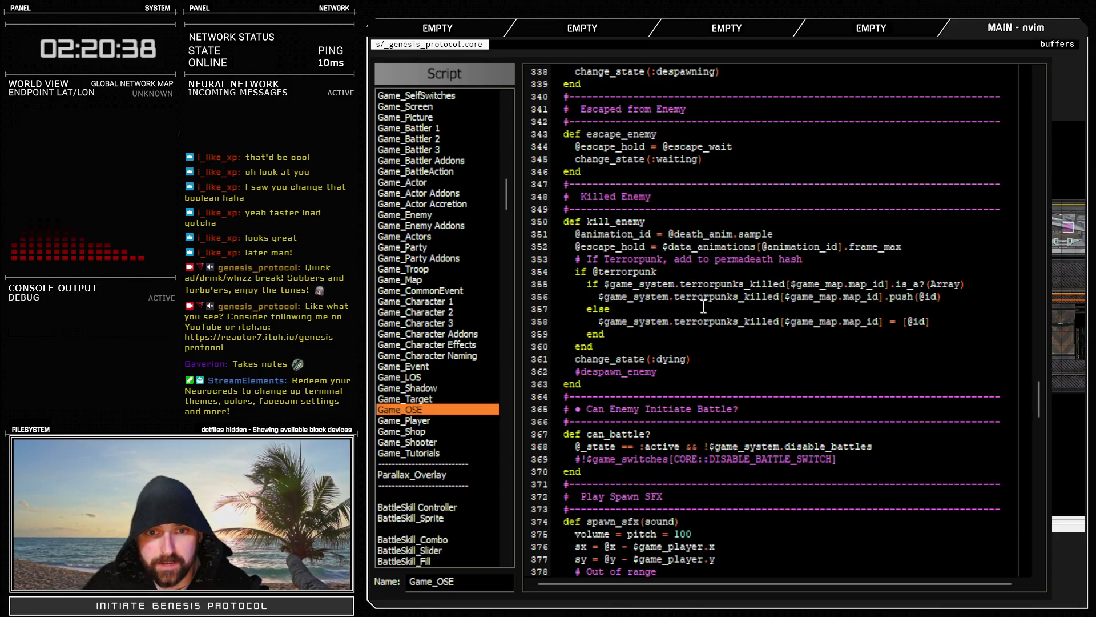
pyautogui.moveTo(575, 247)
pyautogui.mouseDown()
pyautogui.moveTo(900, 240)
pyautogui.moveTo(914, 253)
pyautogui.mouseUp()
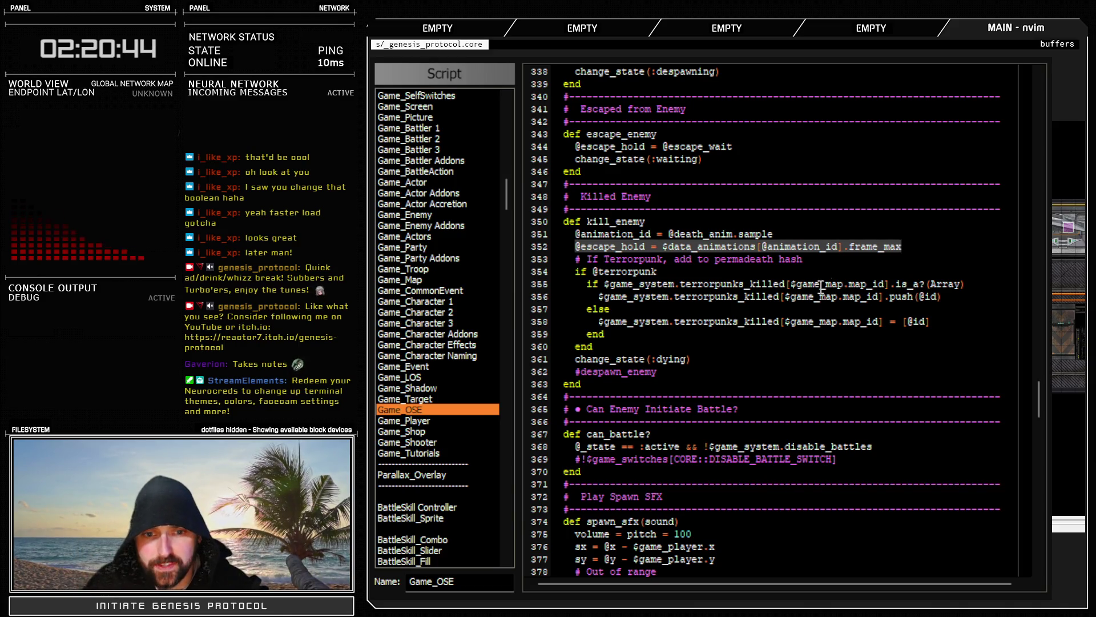
pyautogui.moveTo(576, 359); pyautogui.dragTo(692, 360)
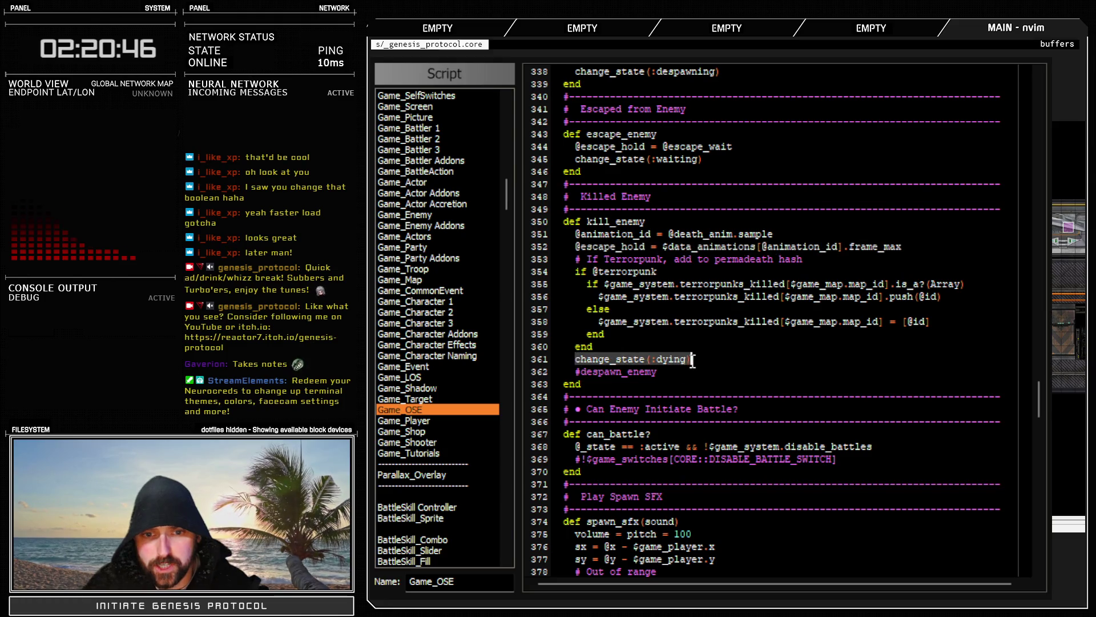
pyautogui.scroll(8, 696, 361)
pyautogui.scroll(-6, 696, 361)
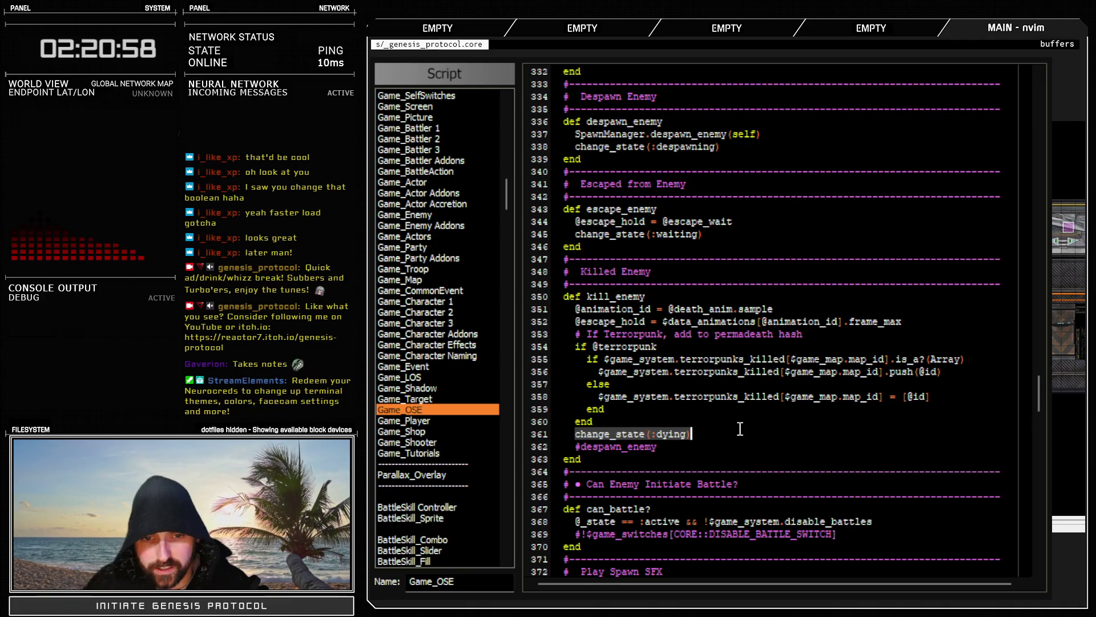
pyautogui.scroll(-8, 740, 428)
pyautogui.scroll(-12, 740, 428)
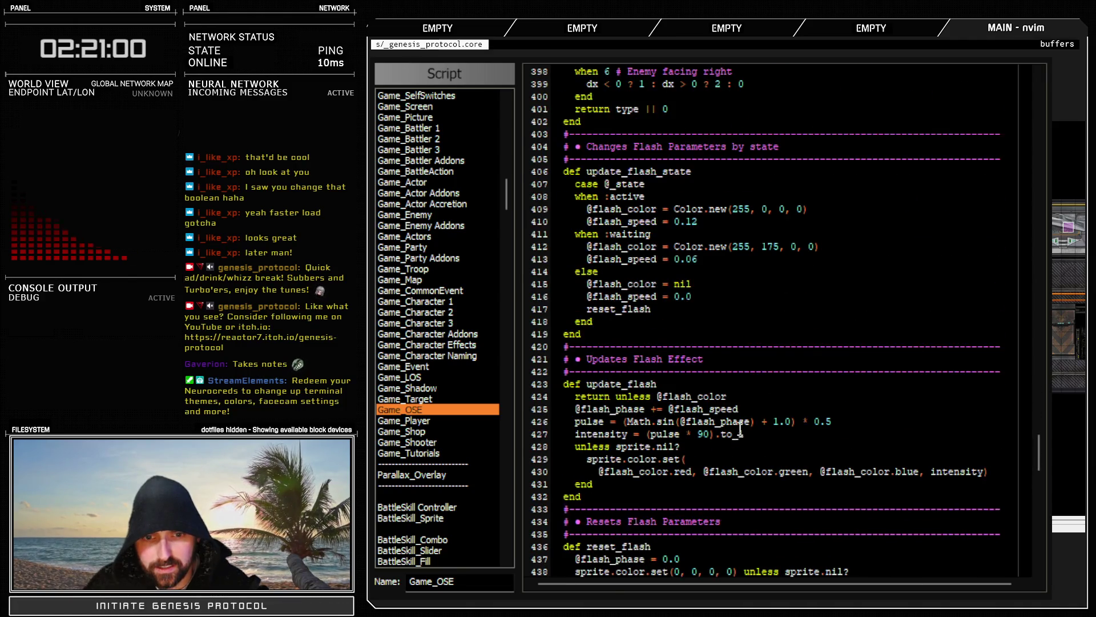
pyautogui.scroll(-8, 740, 427)
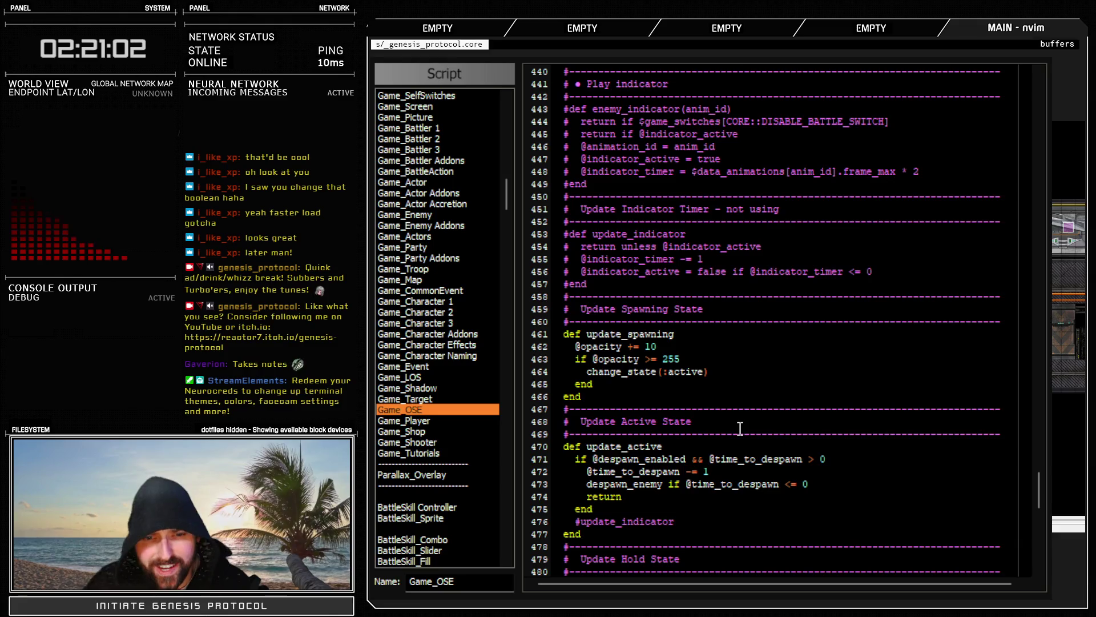
pyautogui.scroll(-10, 740, 428)
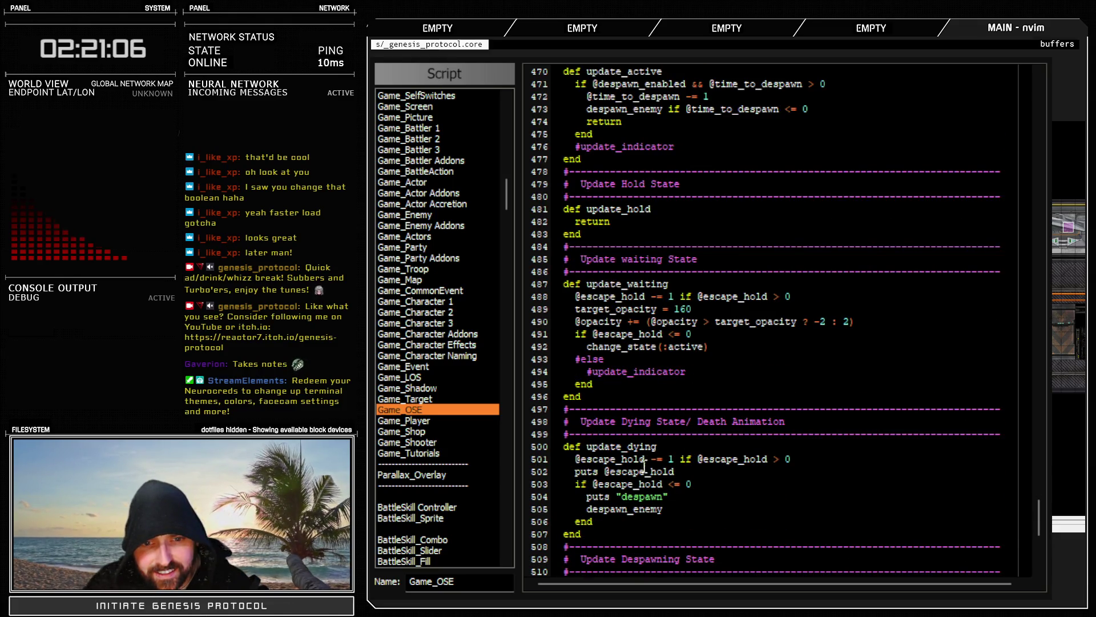
pyautogui.moveTo(575, 458); pyautogui.dragTo(791, 459)
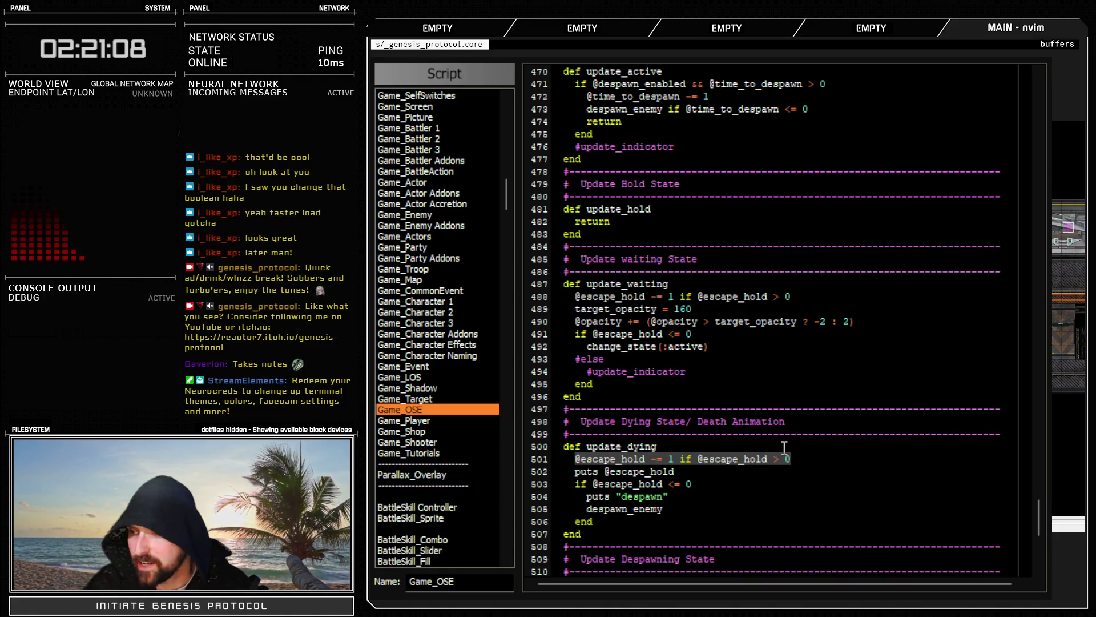
pyautogui.scroll(-10, 667, 467)
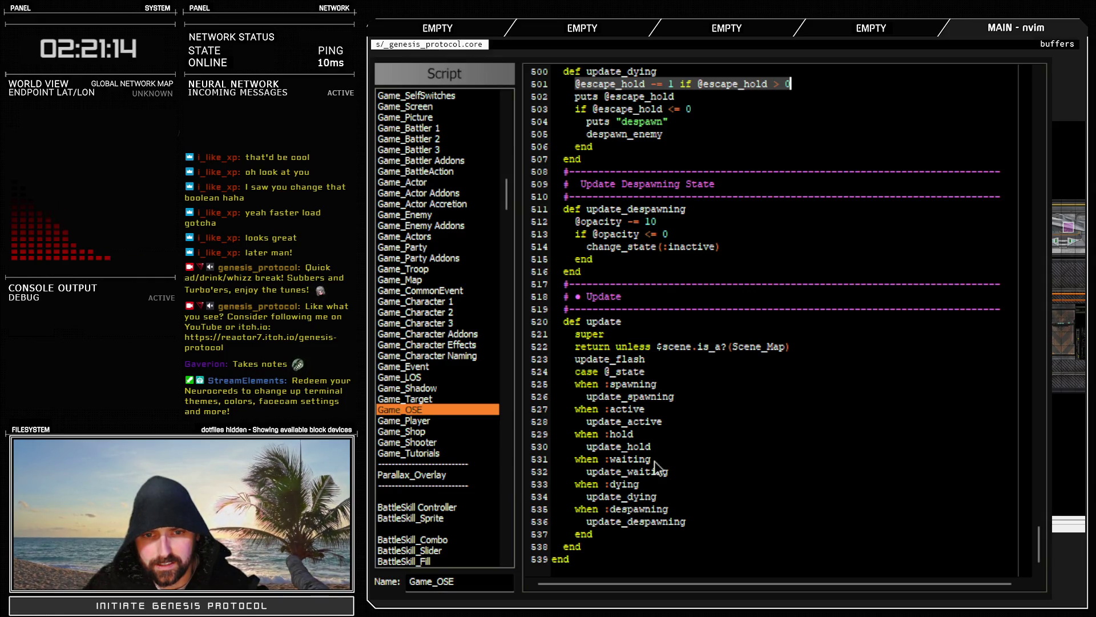
pyautogui.click(635, 534)
pyautogui.press('Return')
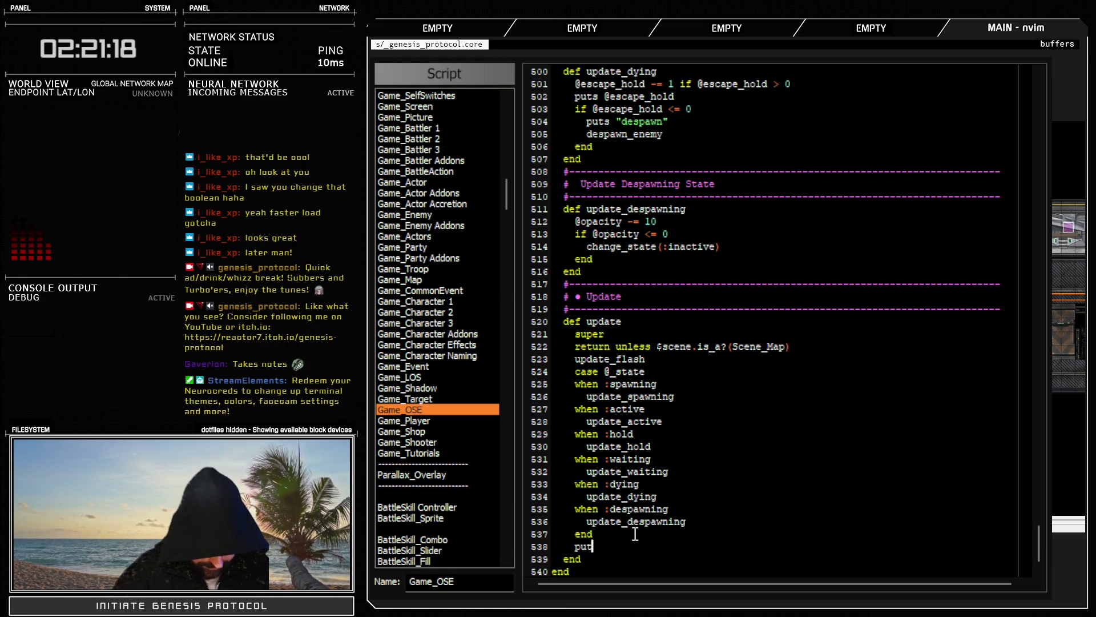
pyautogui.write('te')
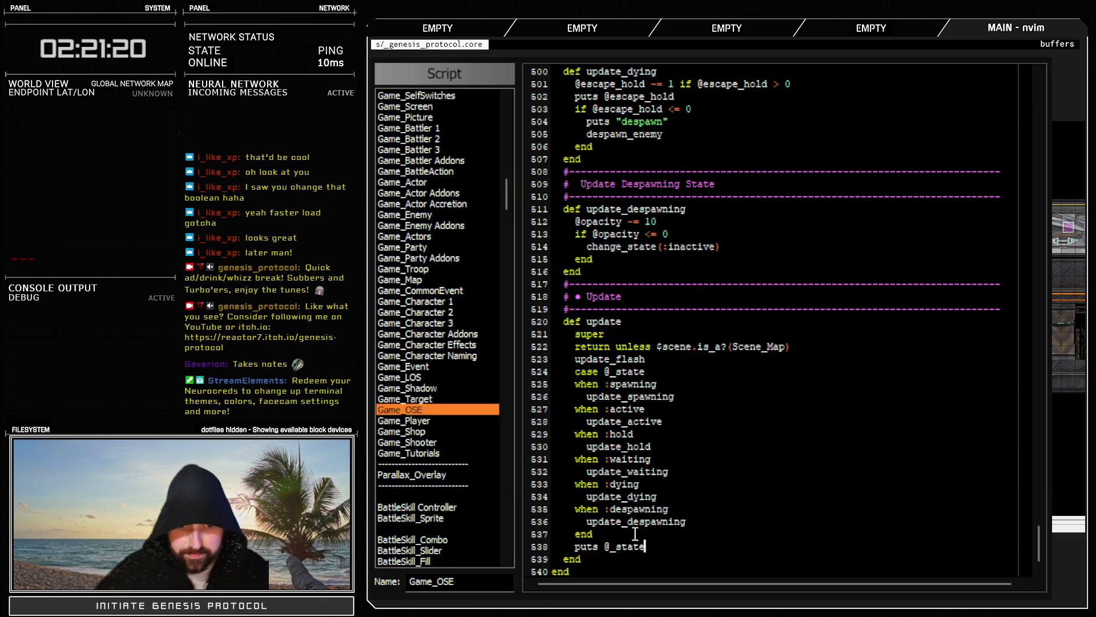
pyautogui.scroll(2, 644, 531)
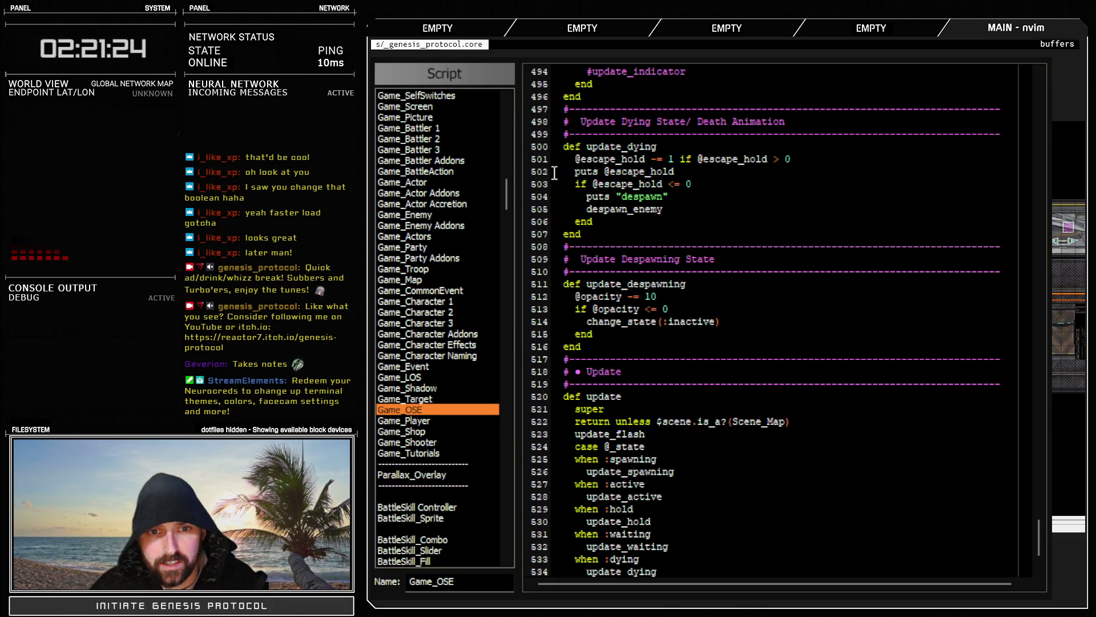
# Launch a playtest, close it, and relaunch it to check the state output.
pyautogui.press('F12')
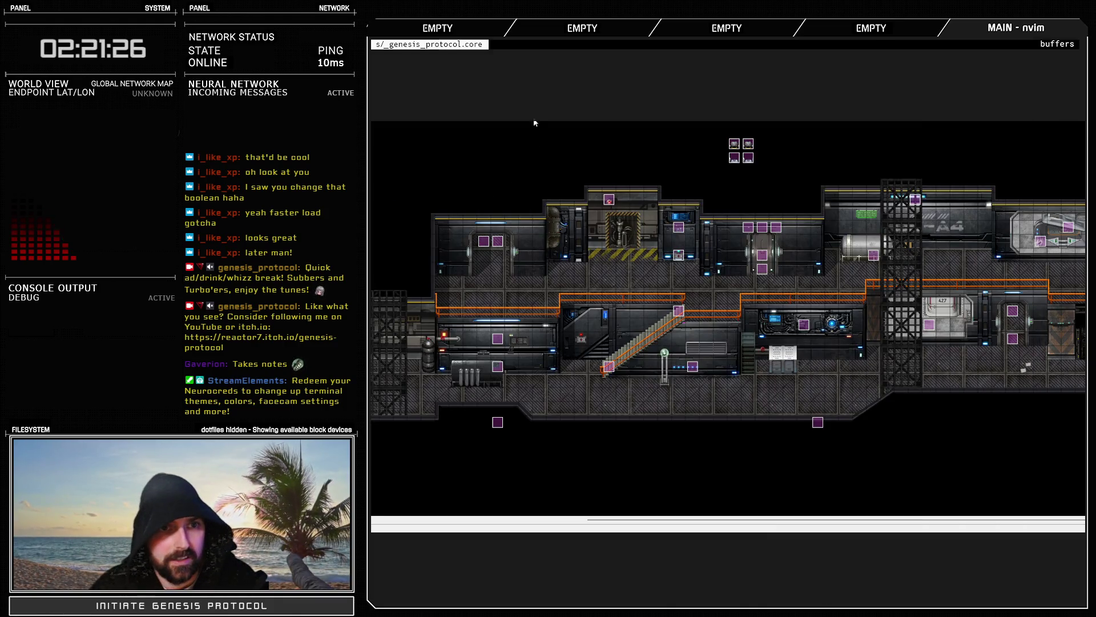
pyautogui.hotkey('alt', 'F4')
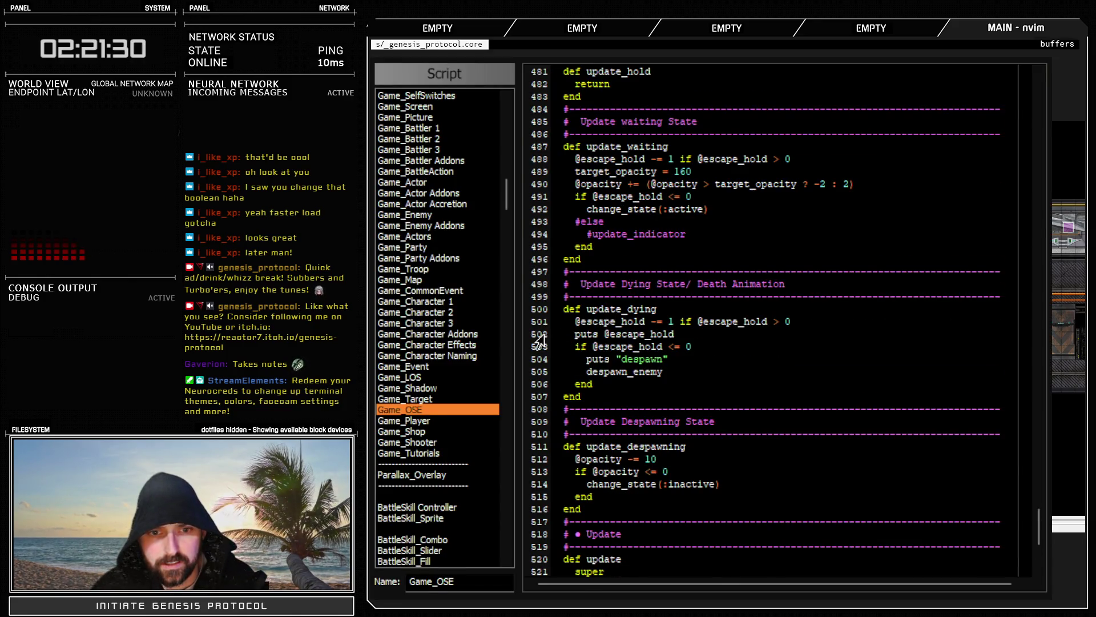
pyautogui.press('F12')
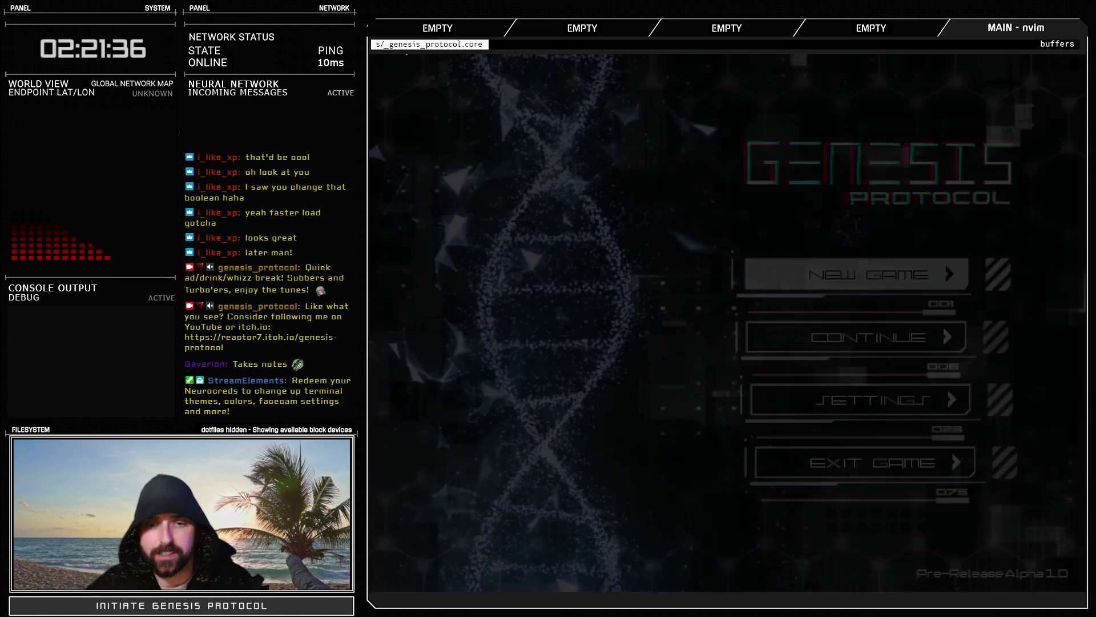
# Load the Lab 19 level and attack the SADO-BOT with Fight.
pyautogui.press('Return')
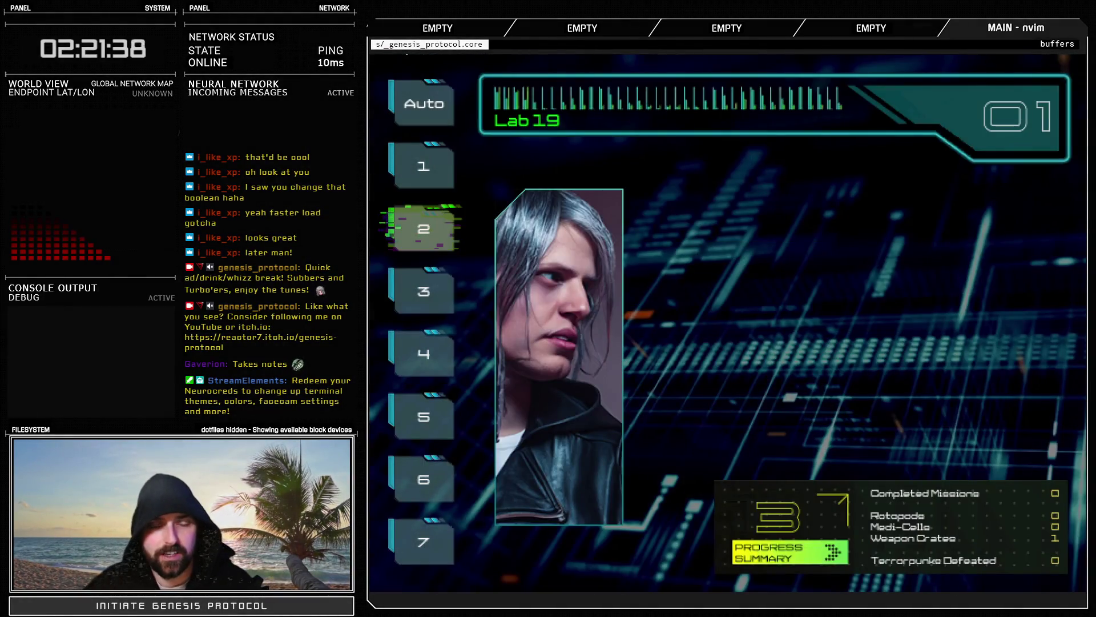
pyautogui.press('Return')
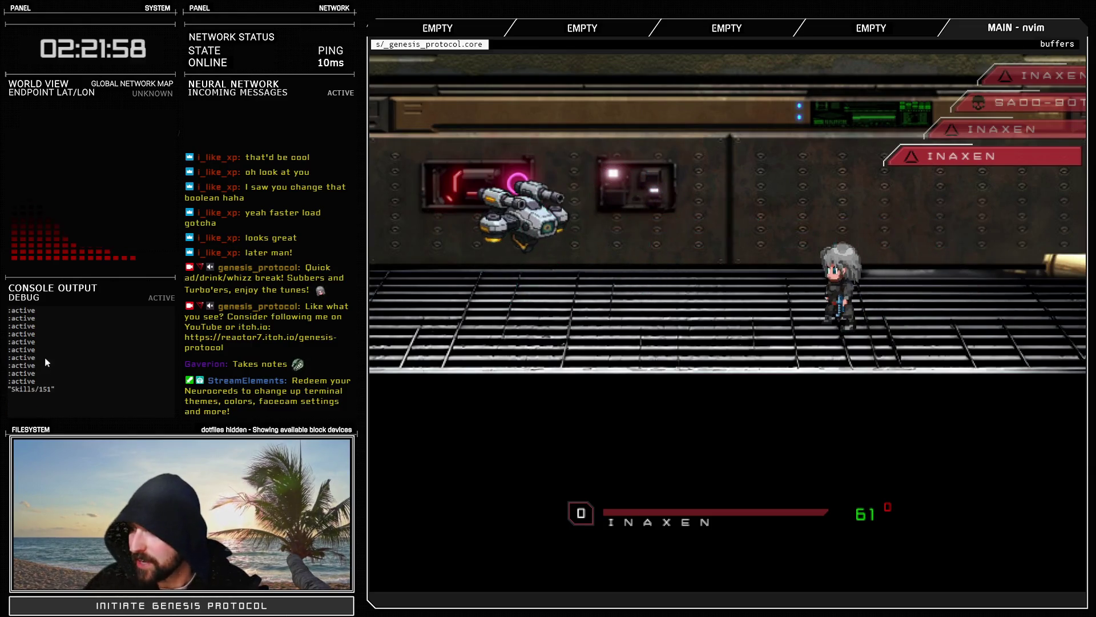
pyautogui.press('Return')
pyautogui.press('Return')
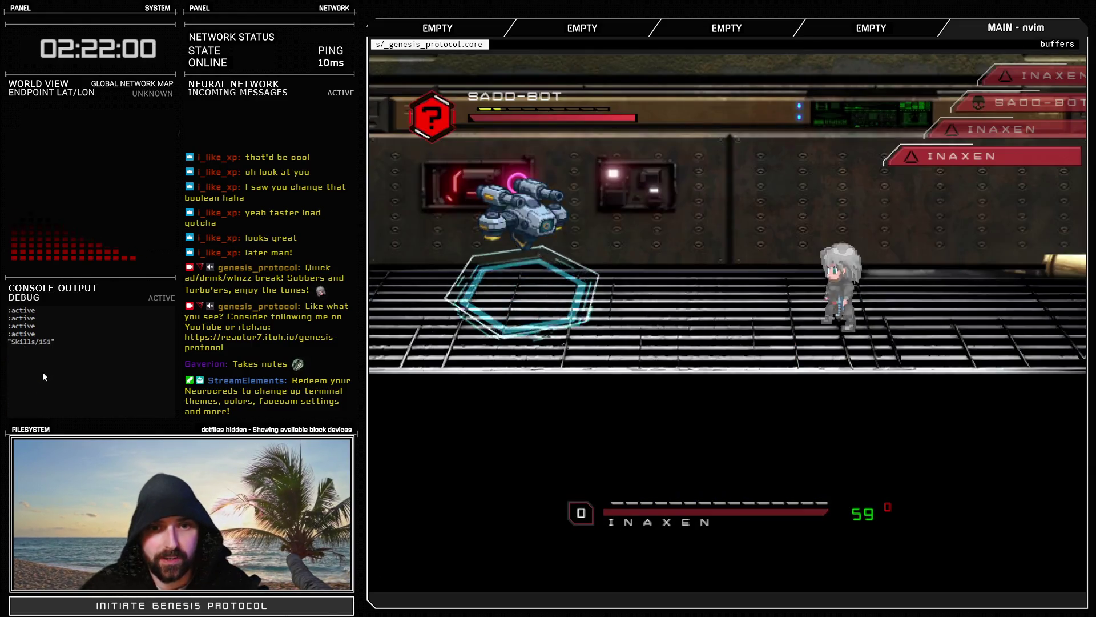
pyautogui.press('Return')
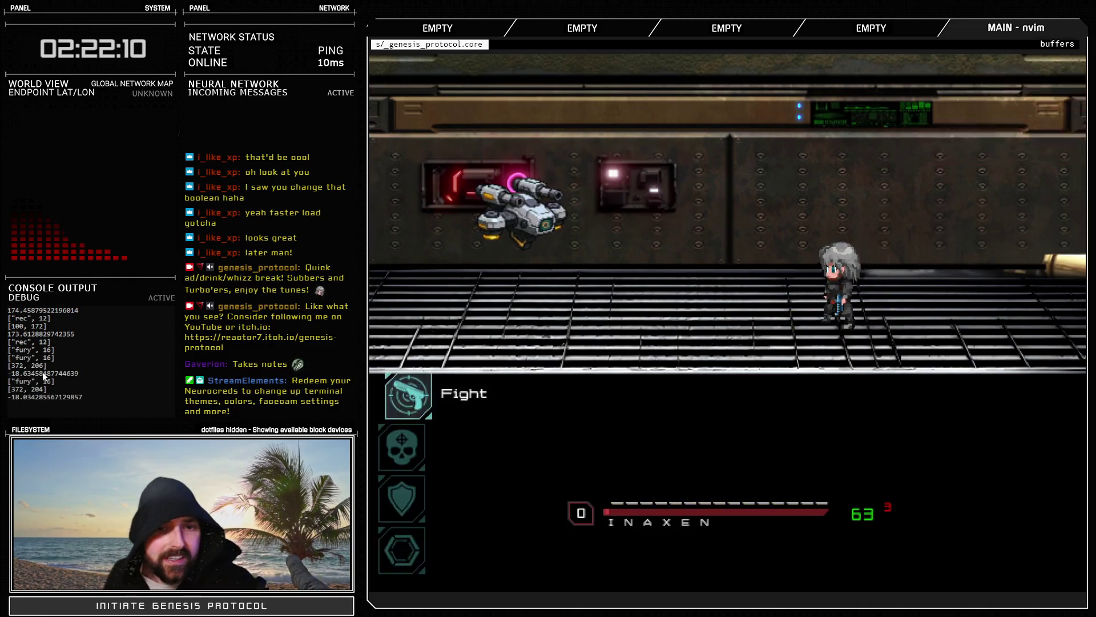
pyautogui.press('Return')
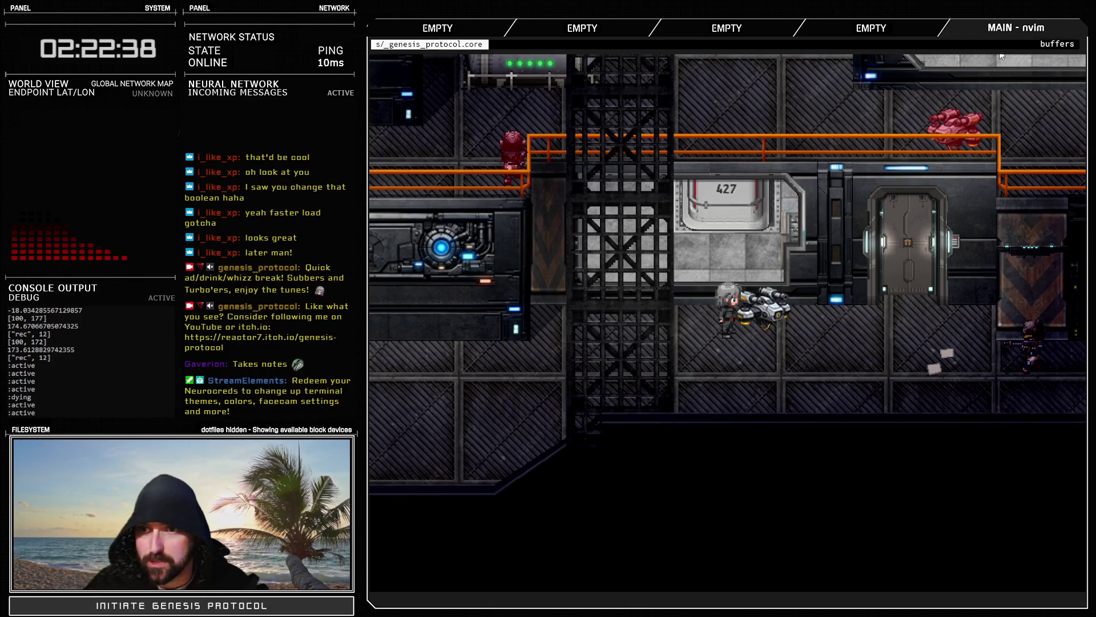
# Close the playtest, reopen Game_OSE, and search the scripts for :dead.
pyautogui.hotkey('alt', 'F4')
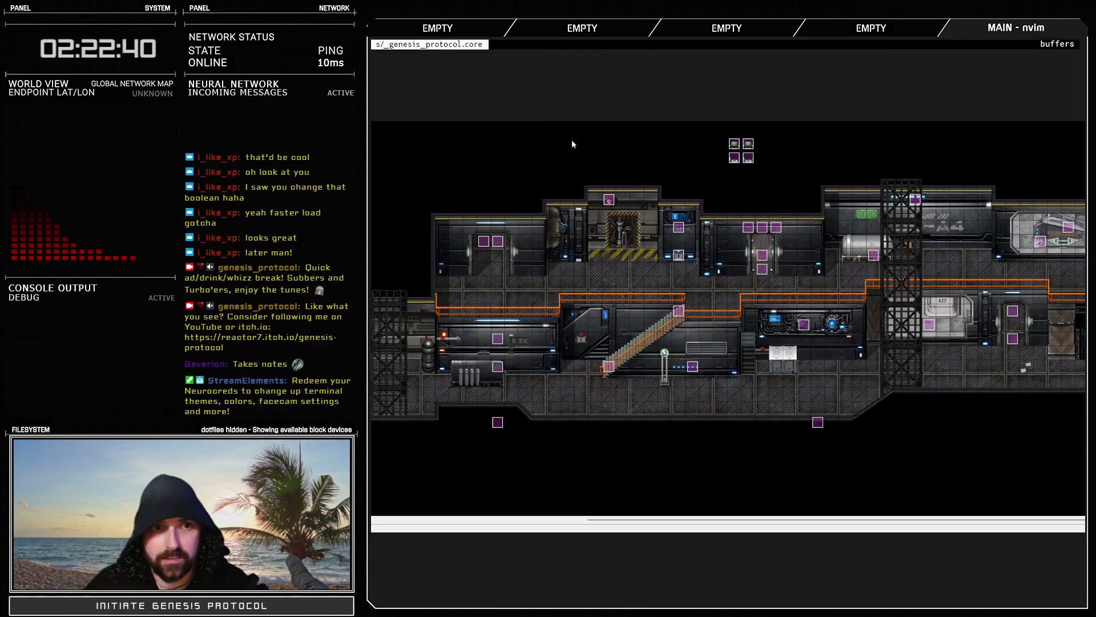
pyautogui.press('F11')
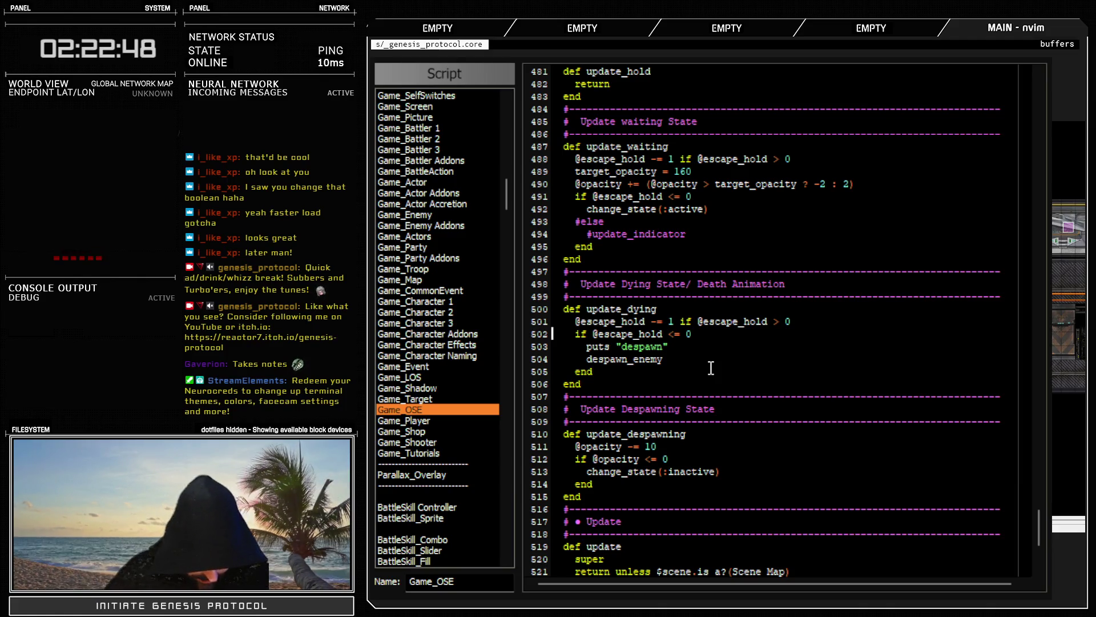
pyautogui.hotkey('ctrl', 'f')
pyautogui.write('ead')
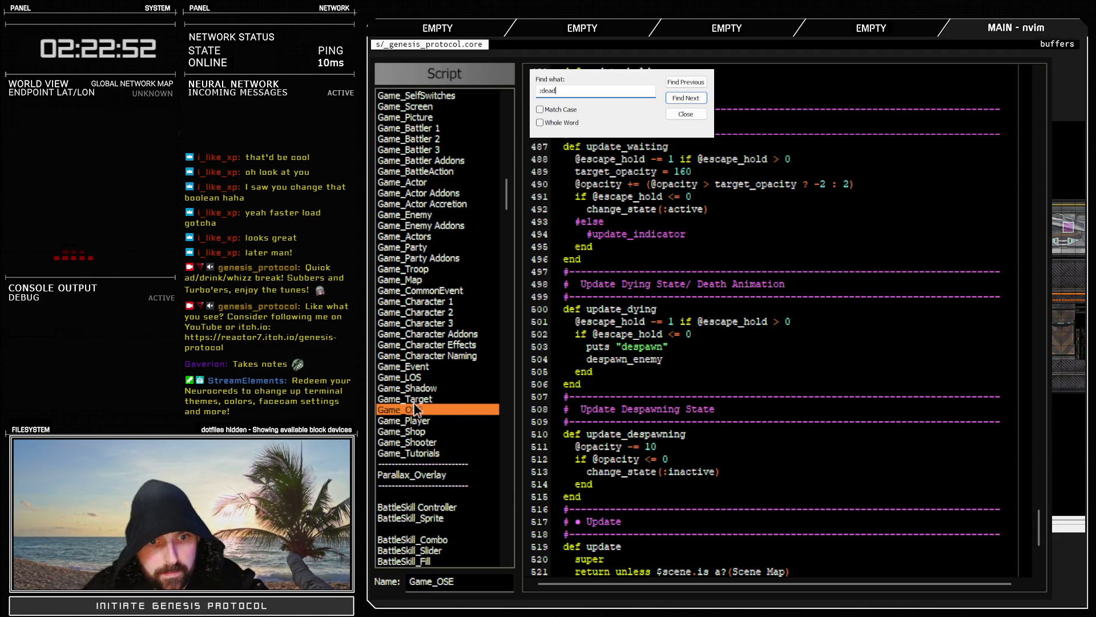
pyautogui.click(421, 366)
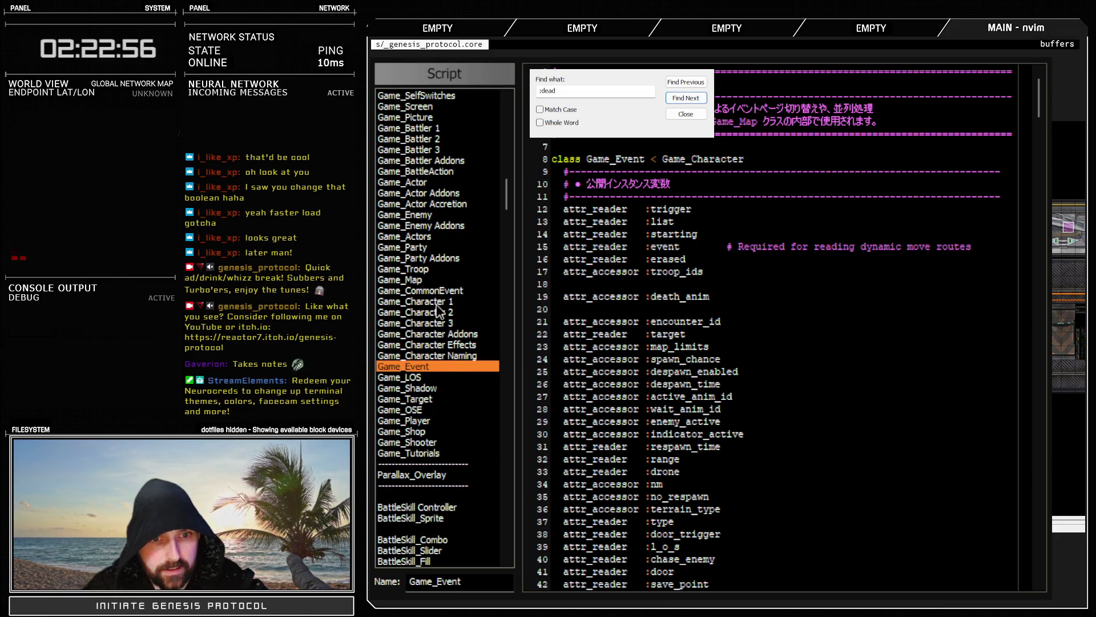
pyautogui.click(685, 98)
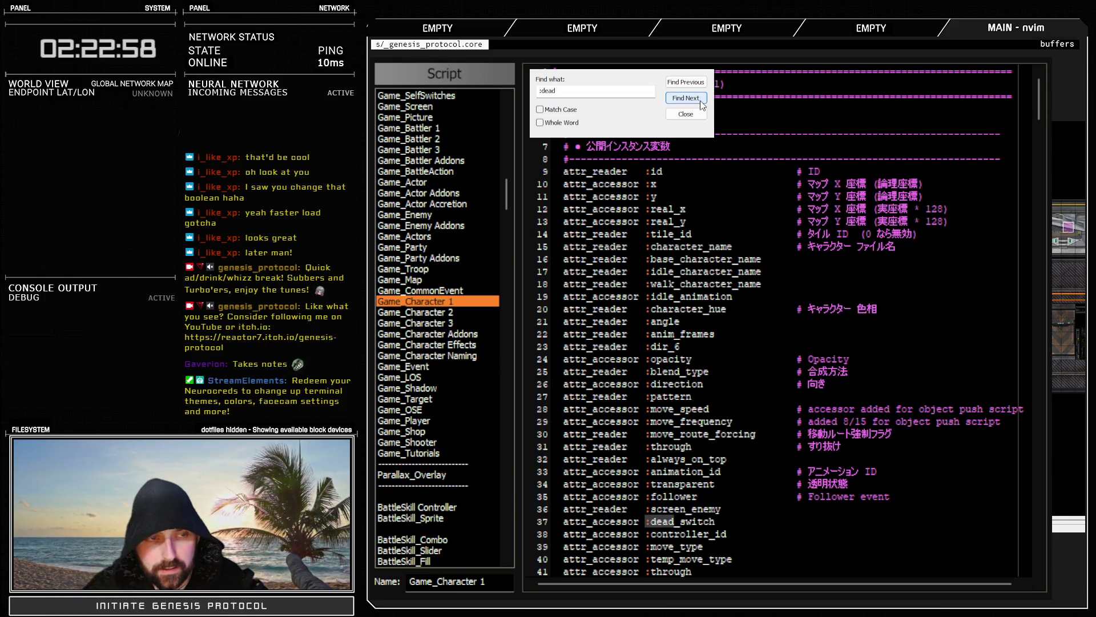
pyautogui.click(695, 100)
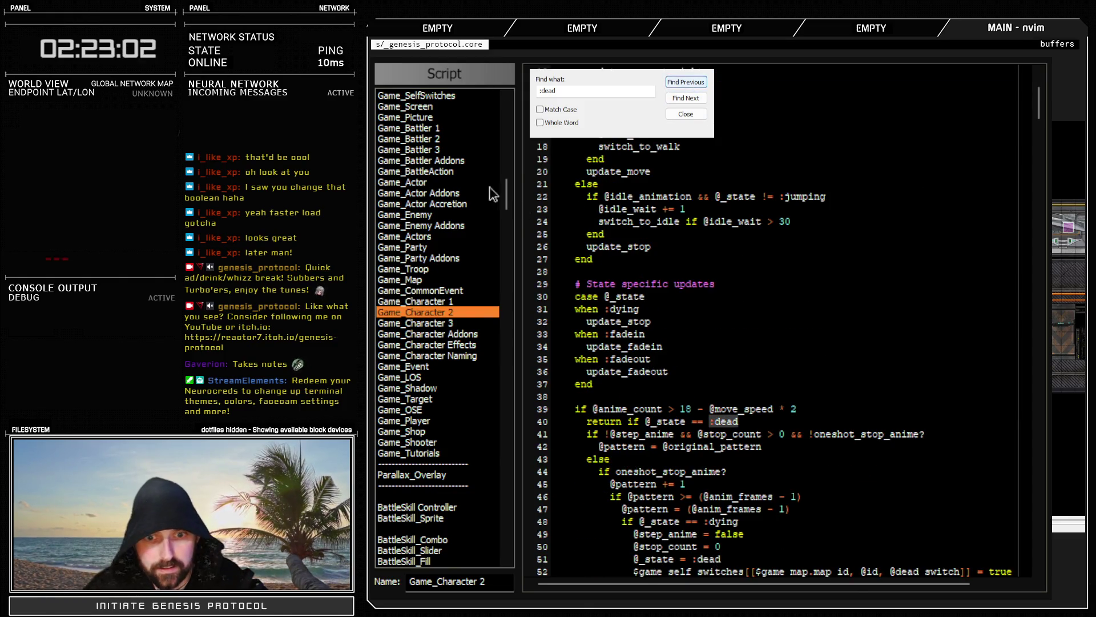
pyautogui.click(682, 99)
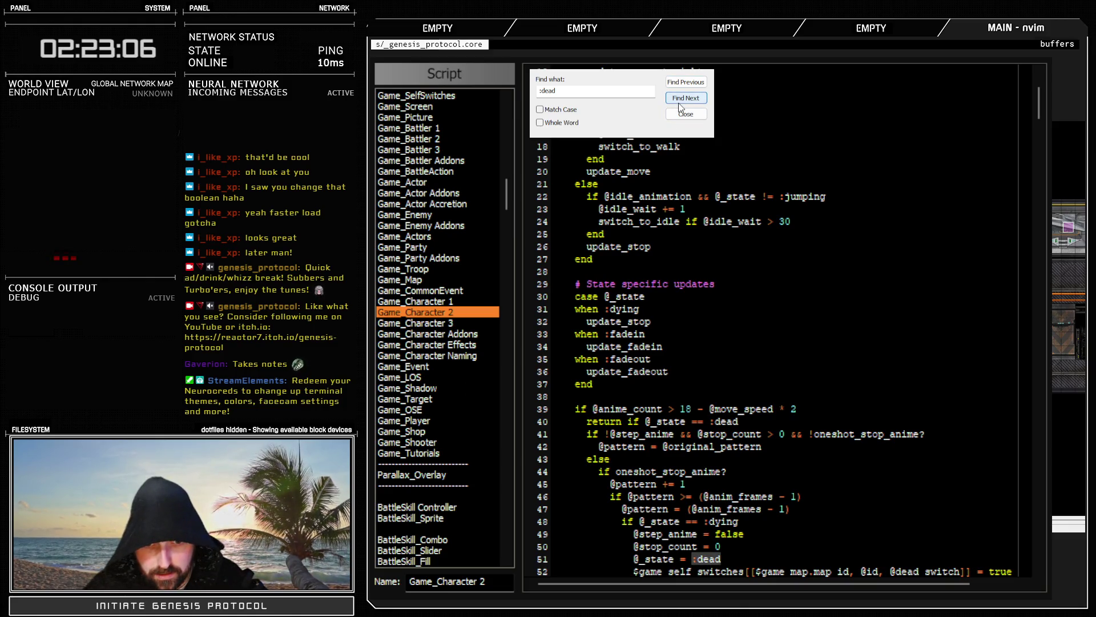
pyautogui.doubleClick(730, 521)
pyautogui.scroll(-4, 791, 506)
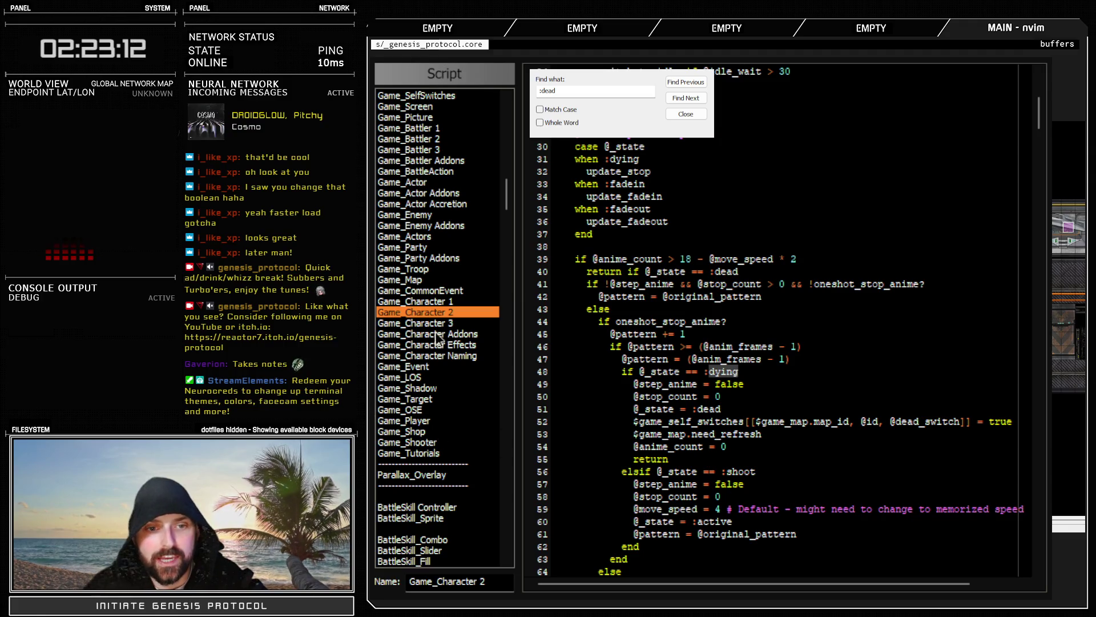
pyautogui.click(415, 409)
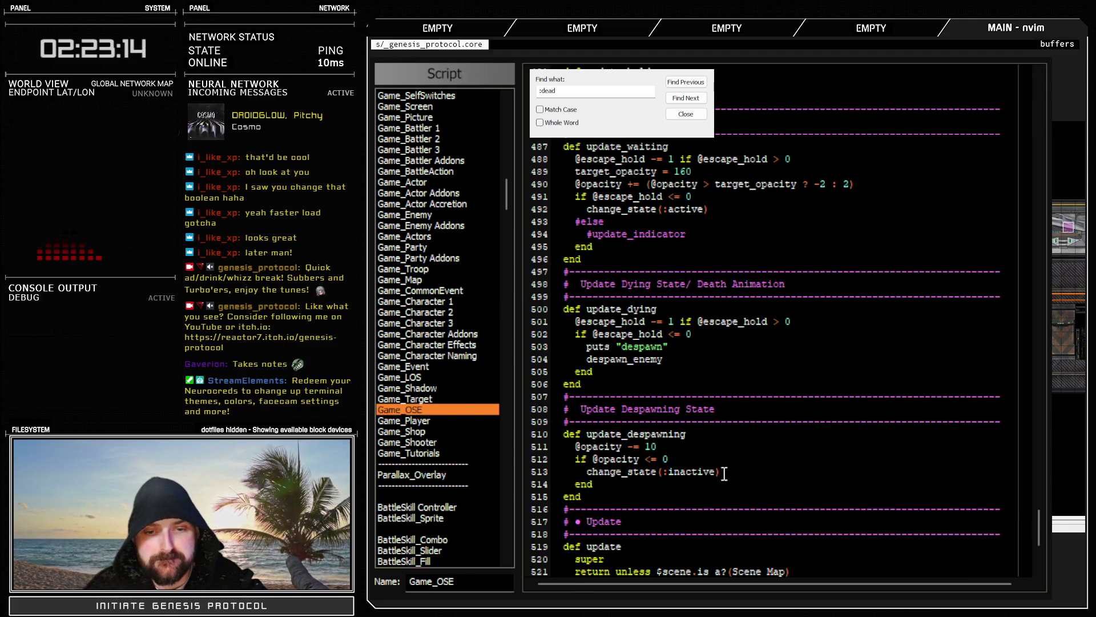
# Rename 'when :dying' to :ose_dying and delete the puts "despawn" line in update_dying.
pyautogui.scroll(-6, 724, 475)
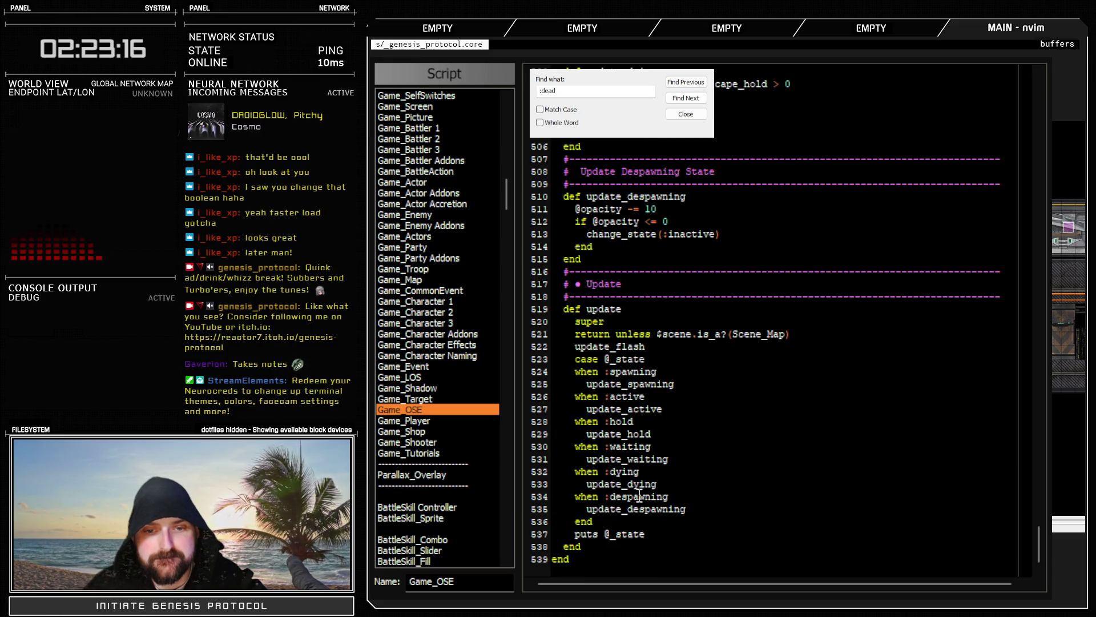
pyautogui.click(609, 470)
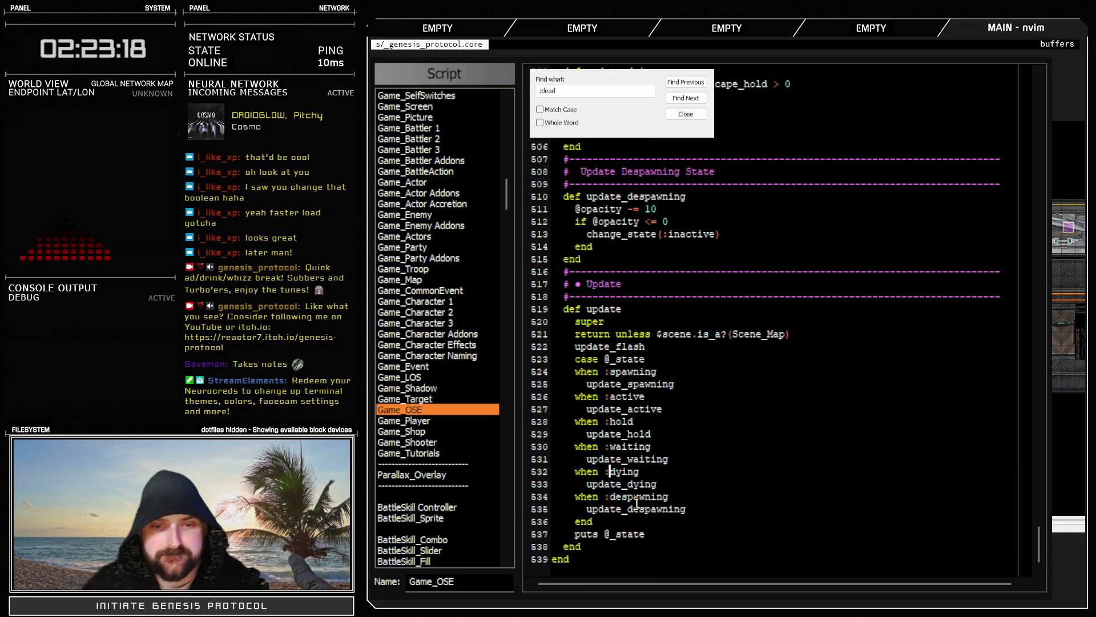
pyautogui.write('ose_')
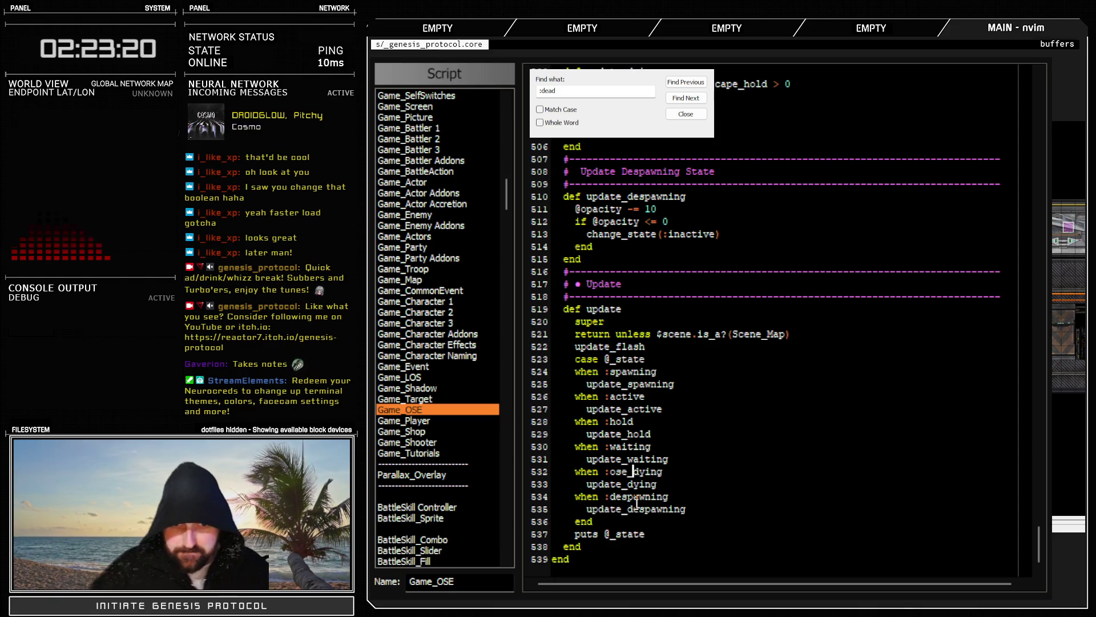
pyautogui.scroll(4, 683, 376)
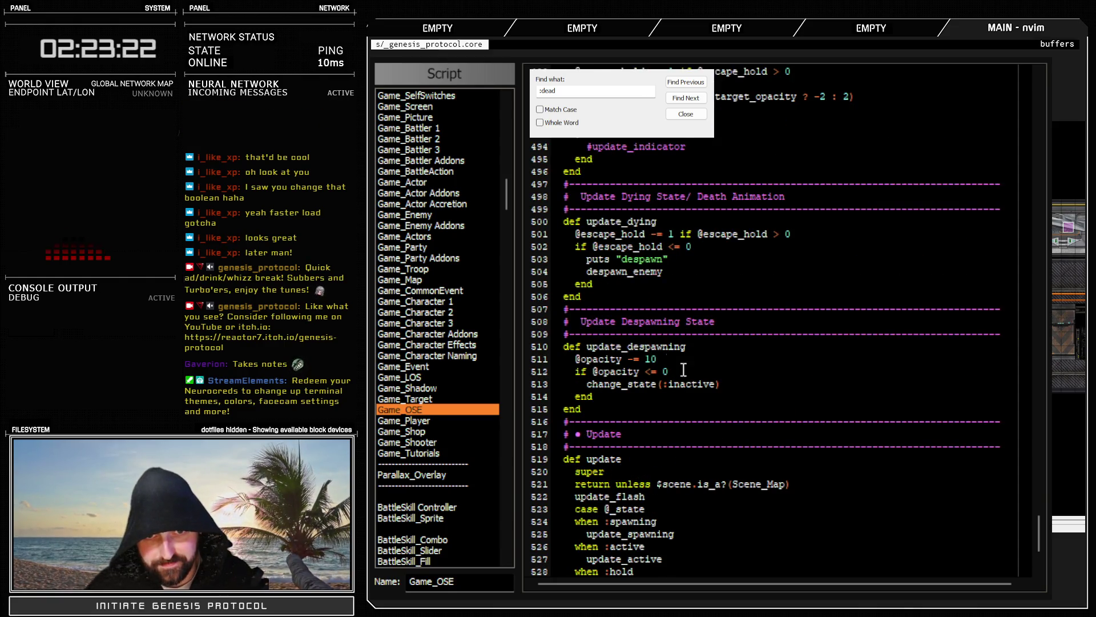
pyautogui.click(538, 264)
pyautogui.press('Delete')
# Change change_state(:dying) in kill_enemy to :ose_dying and launch a playtest.
pyautogui.scroll(14, 634, 331)
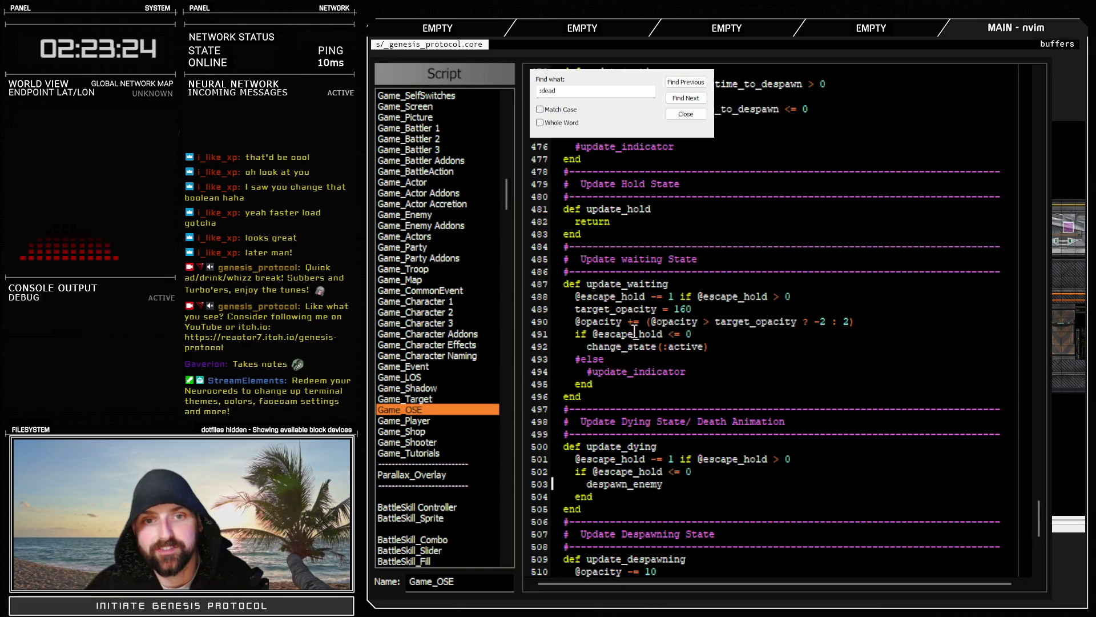
pyautogui.scroll(-8, 634, 331)
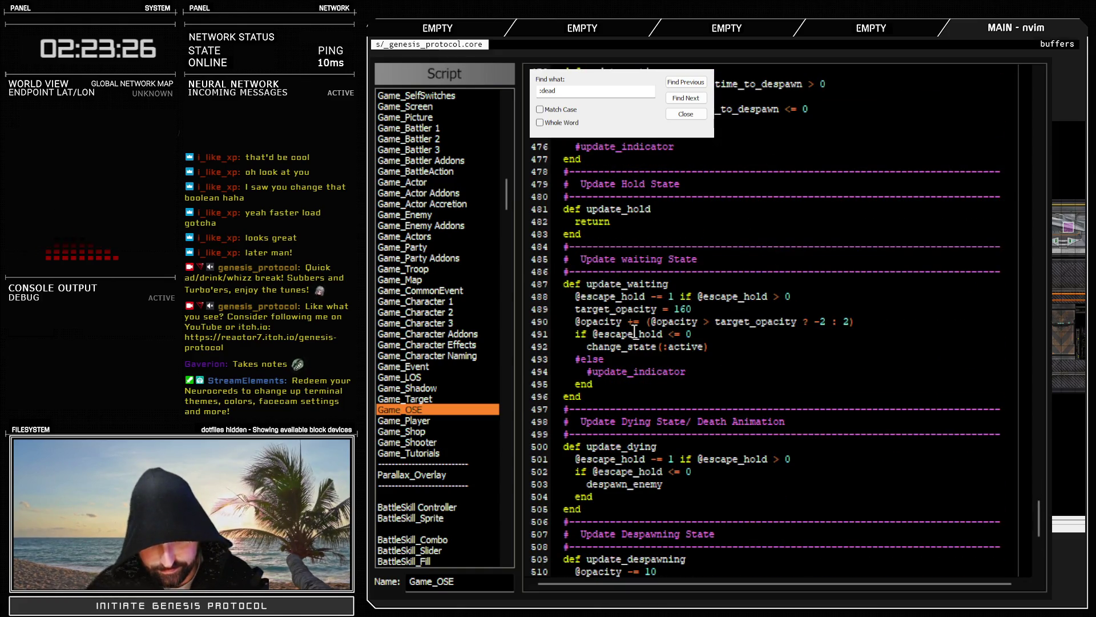
pyautogui.scroll(6, 634, 331)
pyautogui.scroll(20, 634, 331)
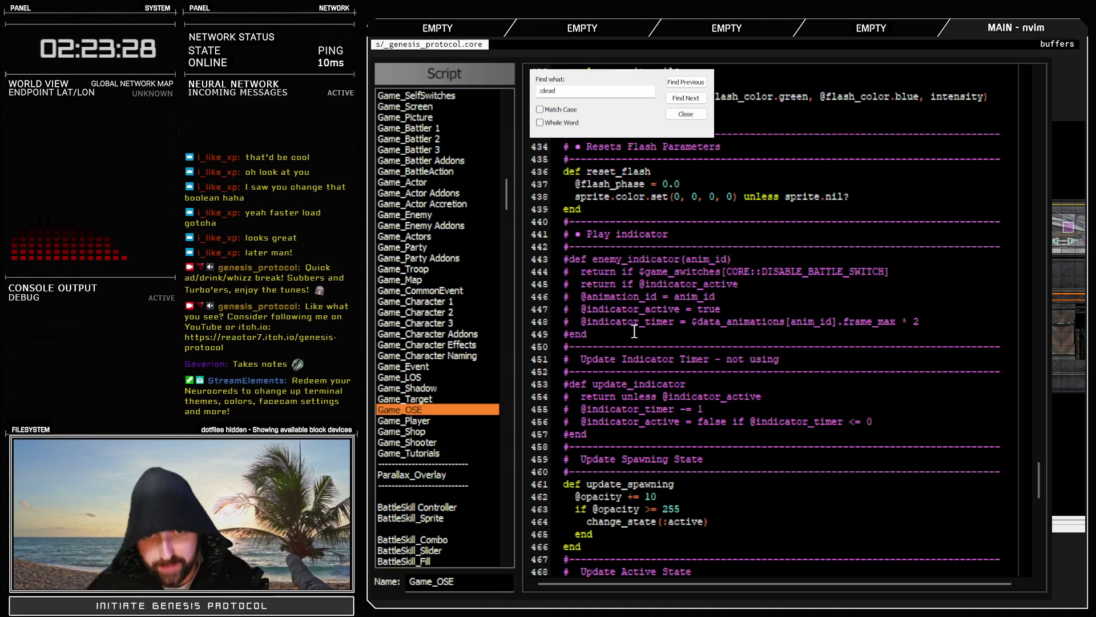
pyautogui.scroll(18, 634, 330)
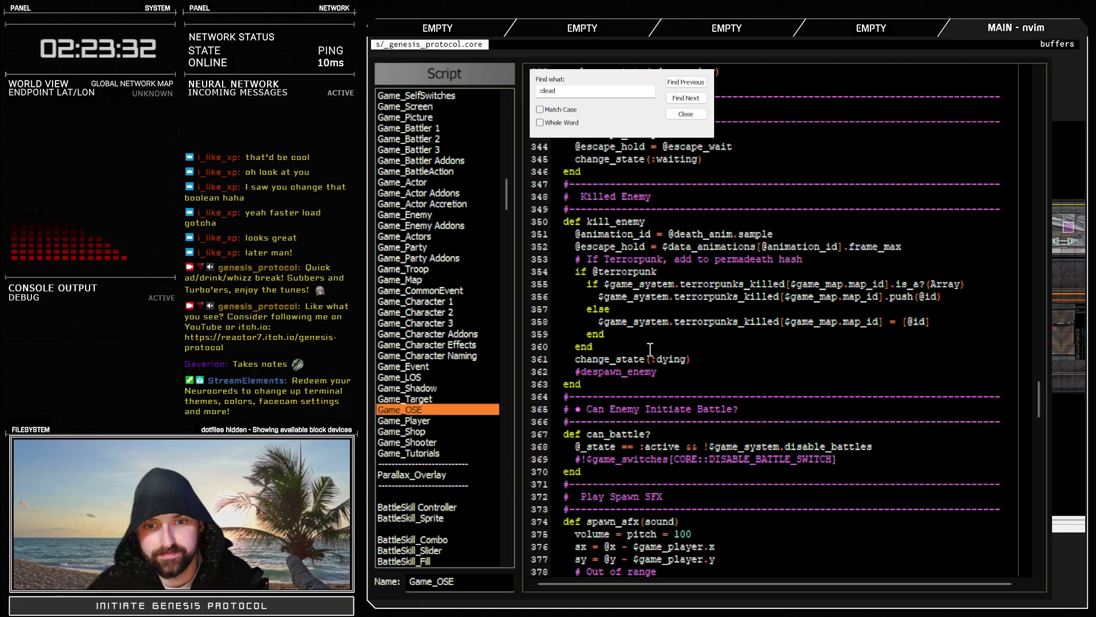
pyautogui.write('lose_')
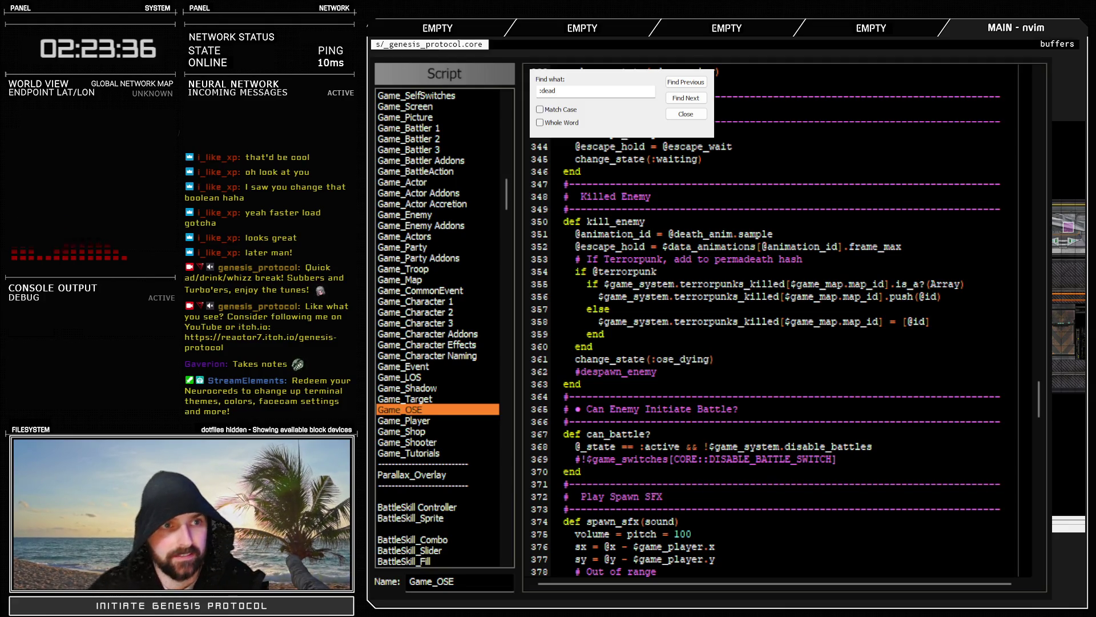
pyautogui.scroll(-20, 679, 358)
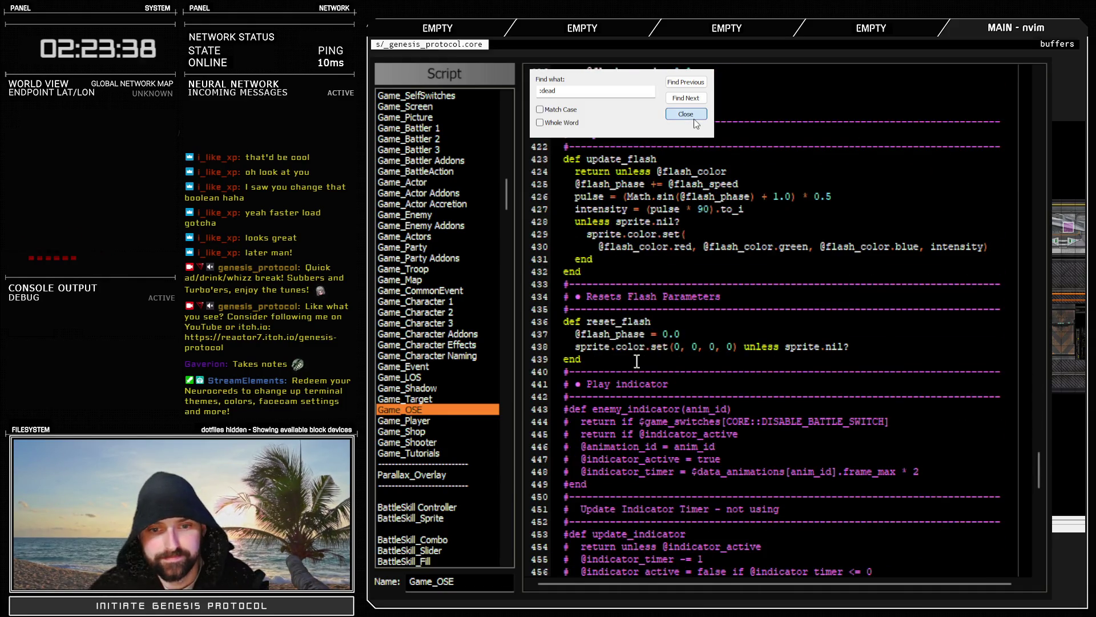
pyautogui.scroll(-20, 645, 345)
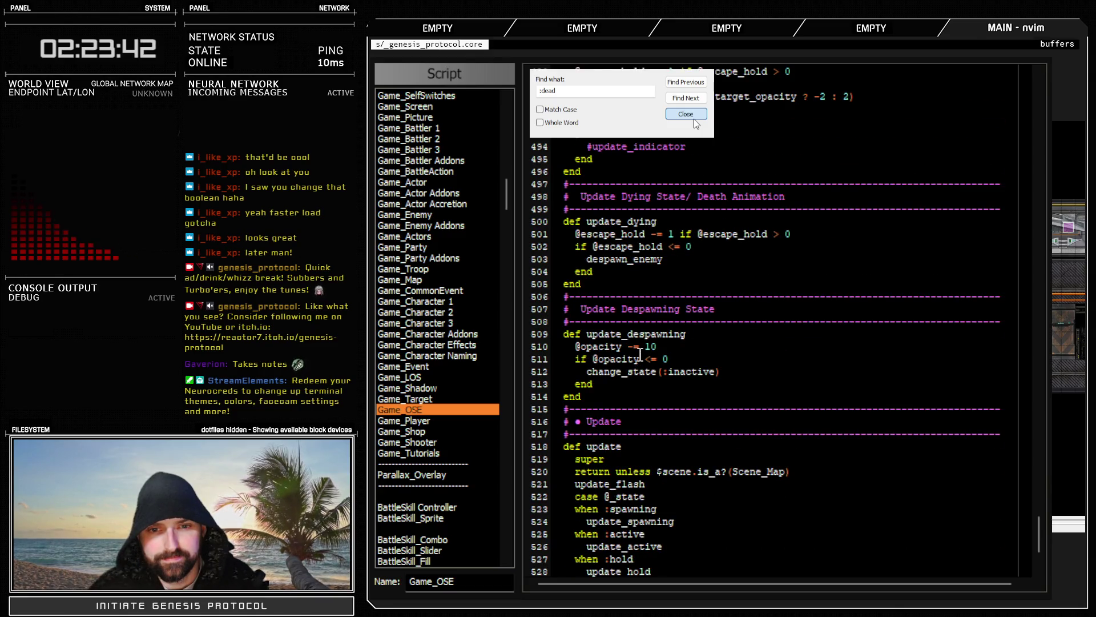
pyautogui.press('F12')
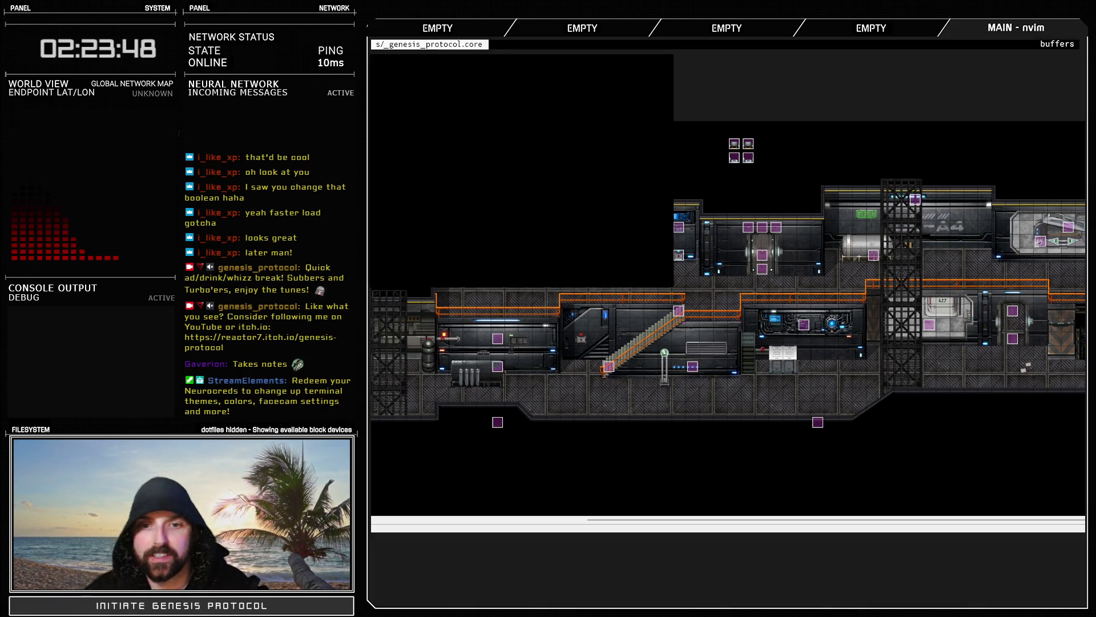
# Continue the playtest from the Lab 19 save slot.
pyautogui.press('Down')
pyautogui.press('Return')
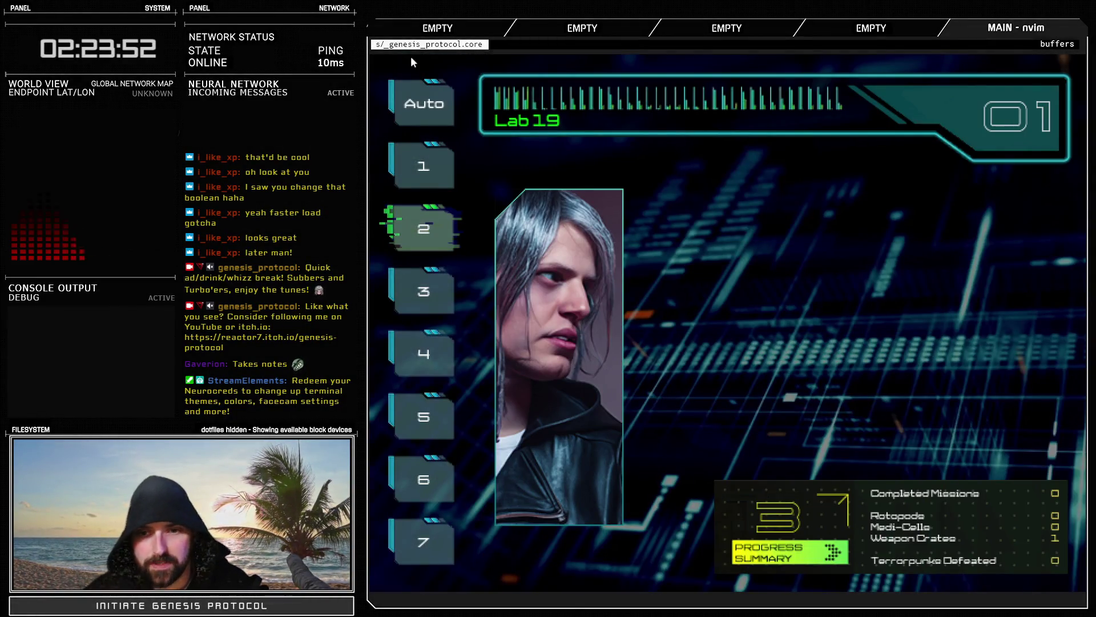
pyautogui.press('Return')
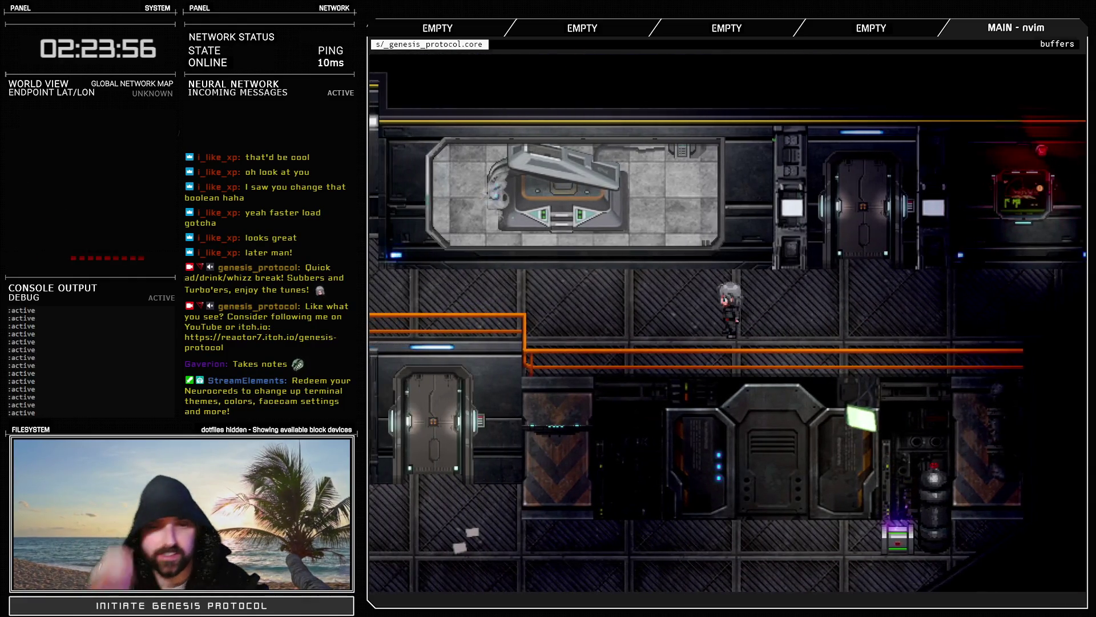
# Quit the playtest and reopen the Script Editor at Game_OSE's update method.
pyautogui.press('Escape')
pyautogui.press('Up')
pyautogui.press('Return')
pyautogui.press('Return')
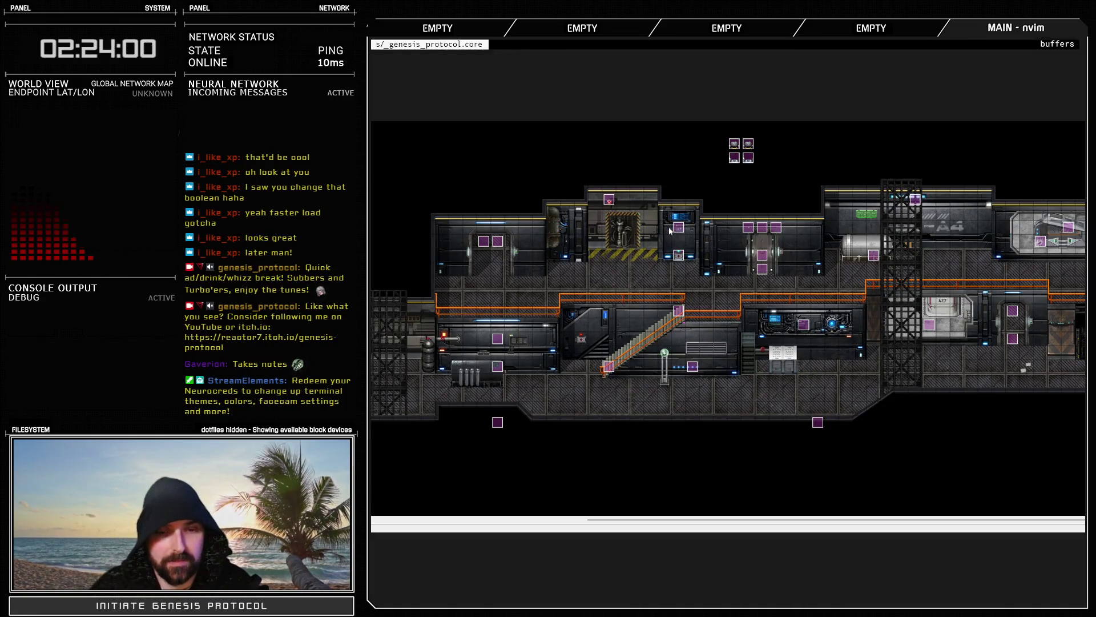
pyautogui.press('F11')
pyautogui.scroll(-20, 658, 459)
pyautogui.scroll(-2, 658, 458)
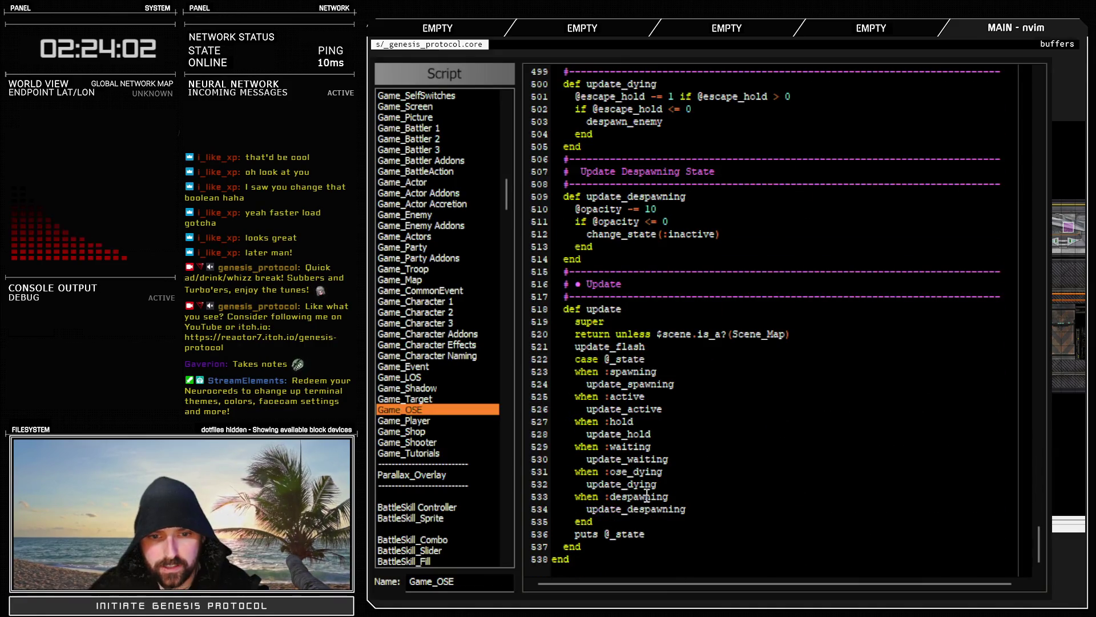
pyautogui.tripleClick(662, 527)
pyautogui.press('BackSpace')
pyautogui.press('BackSpace')
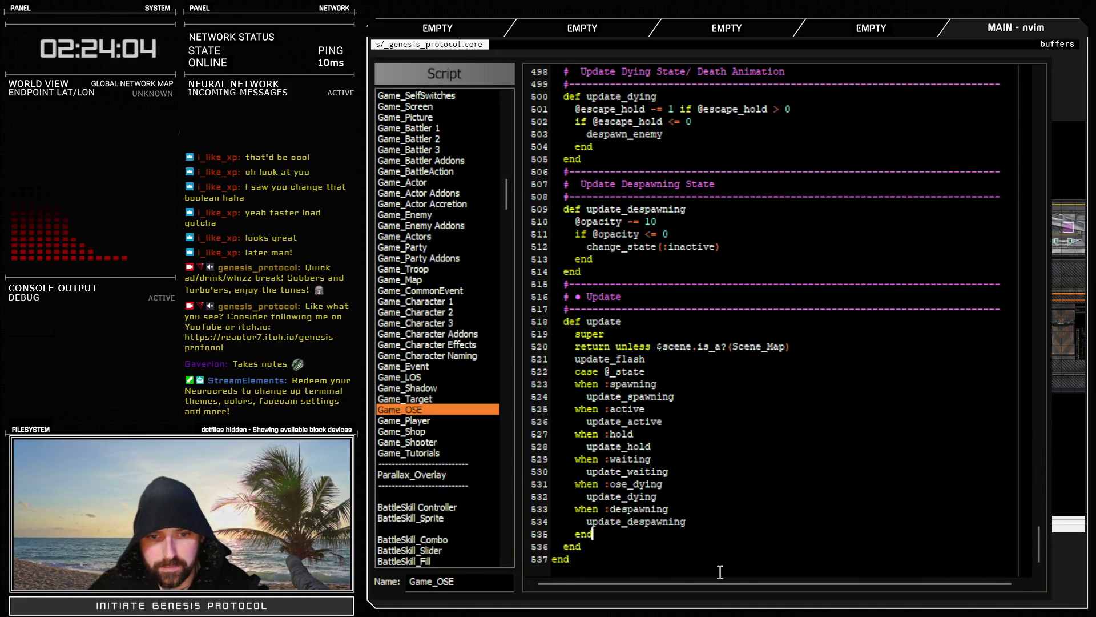
pyautogui.press('Escape')
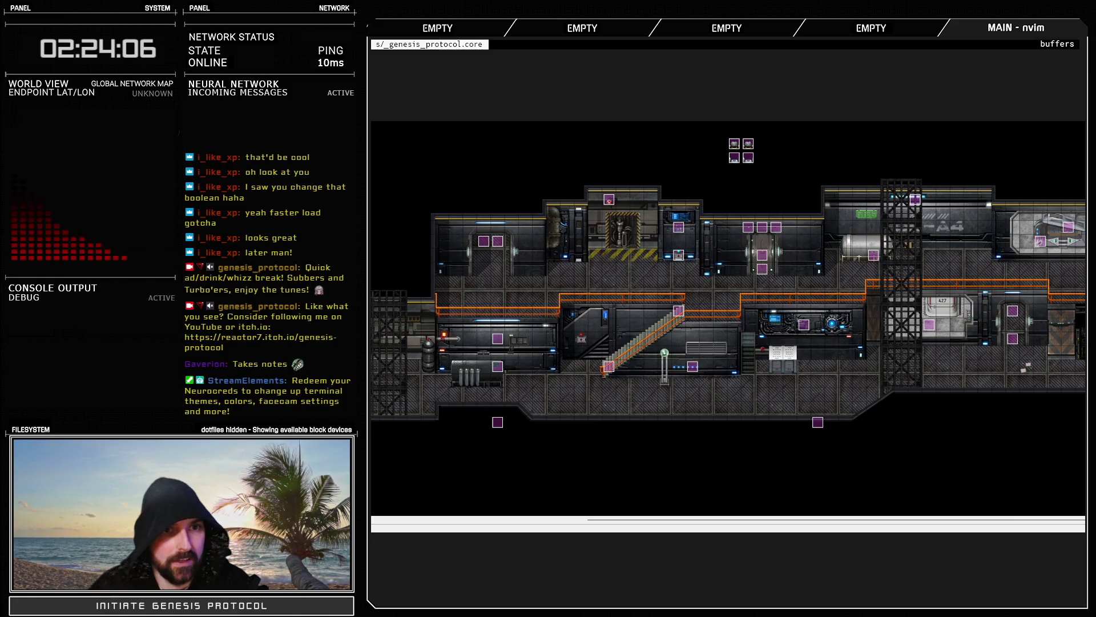
pyautogui.press('F12')
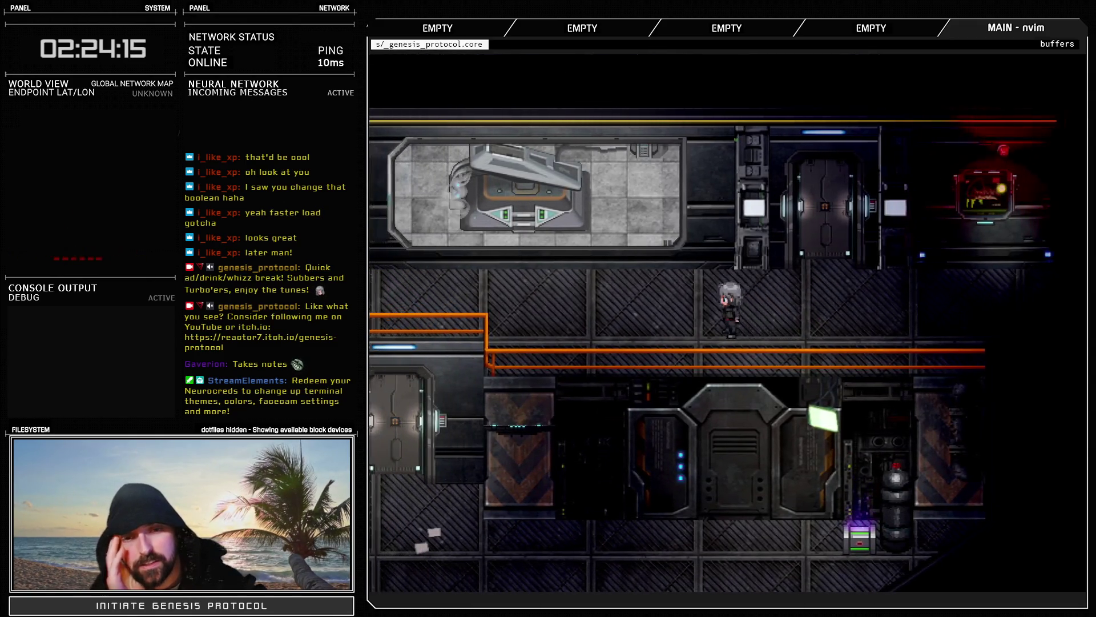
# Walk through the station corridors to the enemy bot and defeat it with a skill.
pyautogui.press('Left')
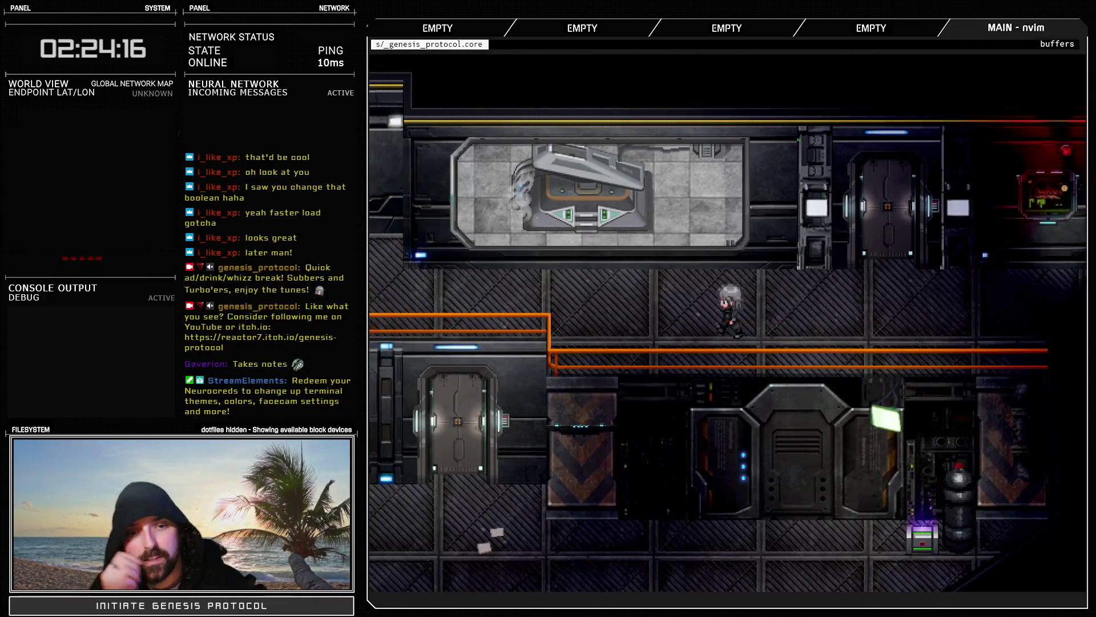
pyautogui.press('Left')
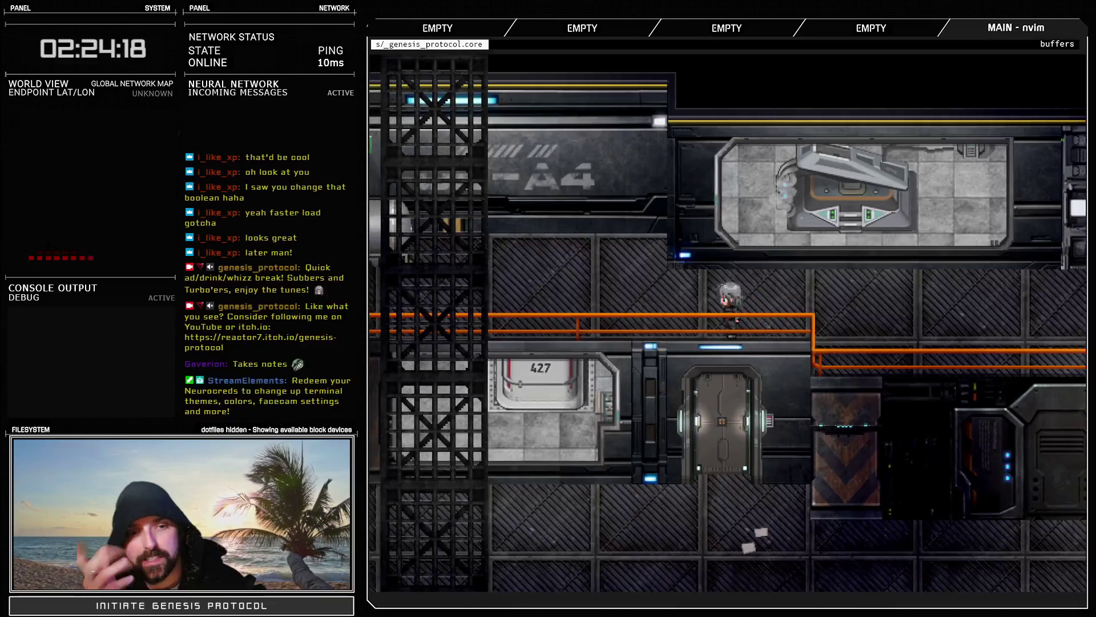
pyautogui.press('Left')
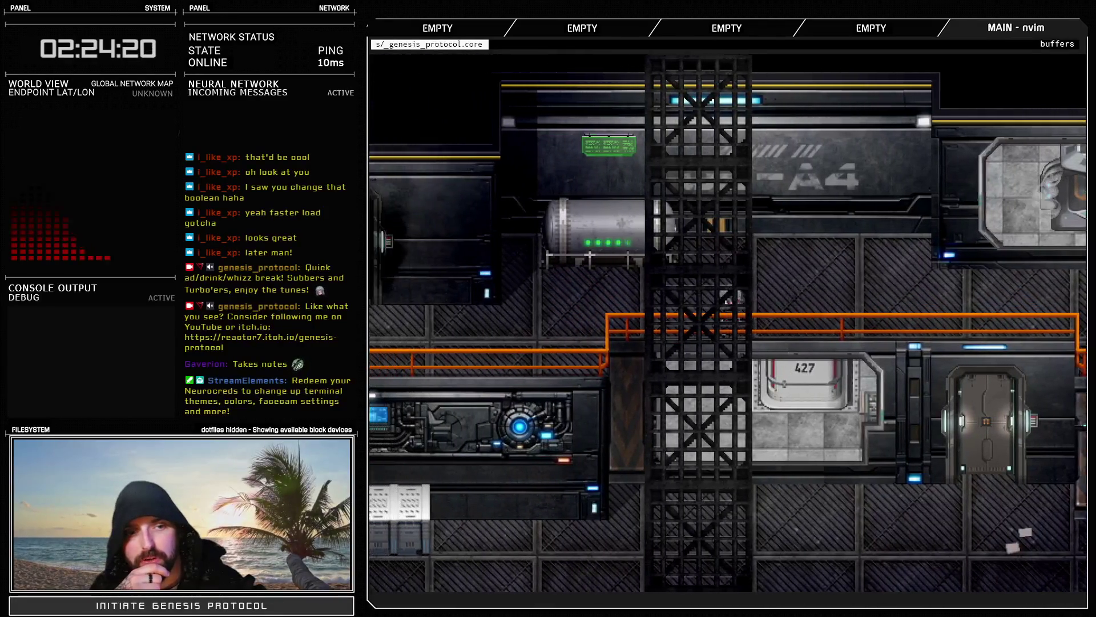
pyautogui.press('Left')
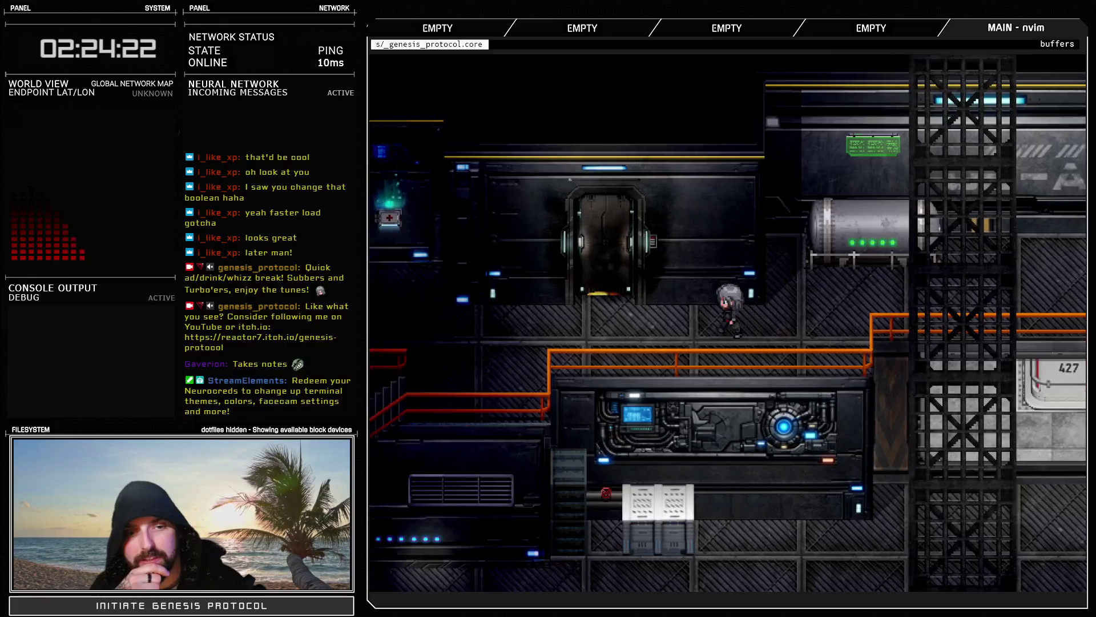
pyautogui.press('Right')
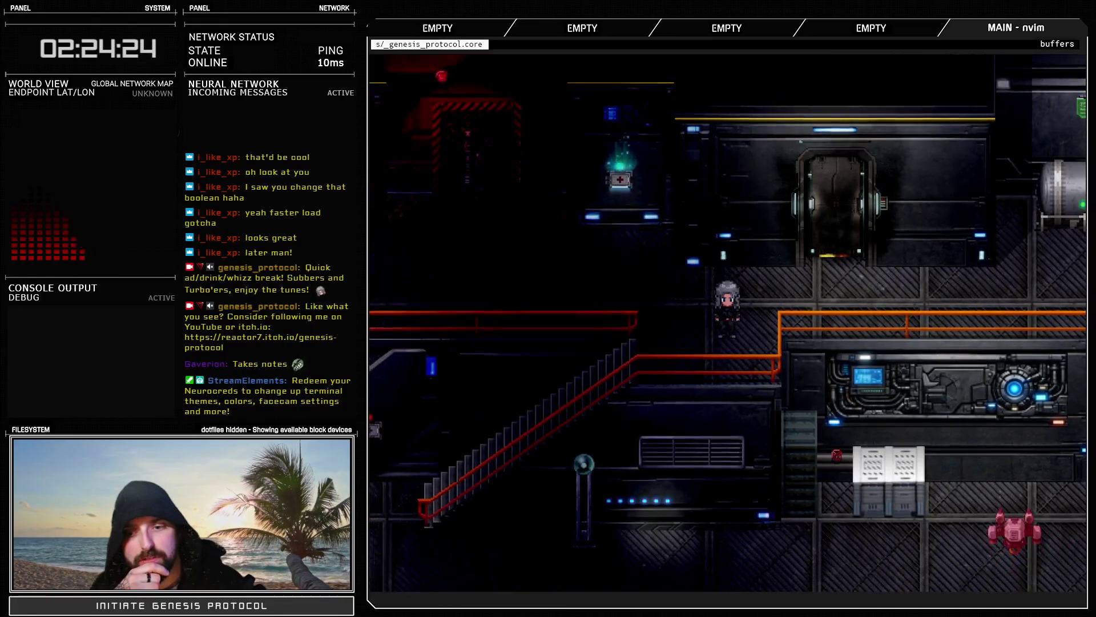
pyautogui.press('Down')
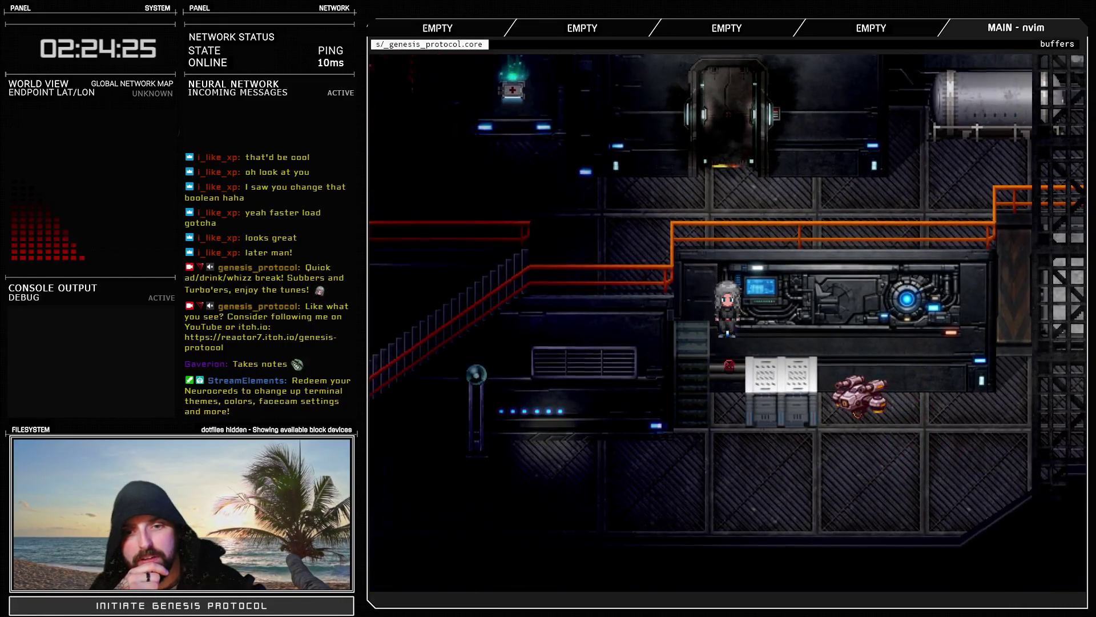
pyautogui.press('Down')
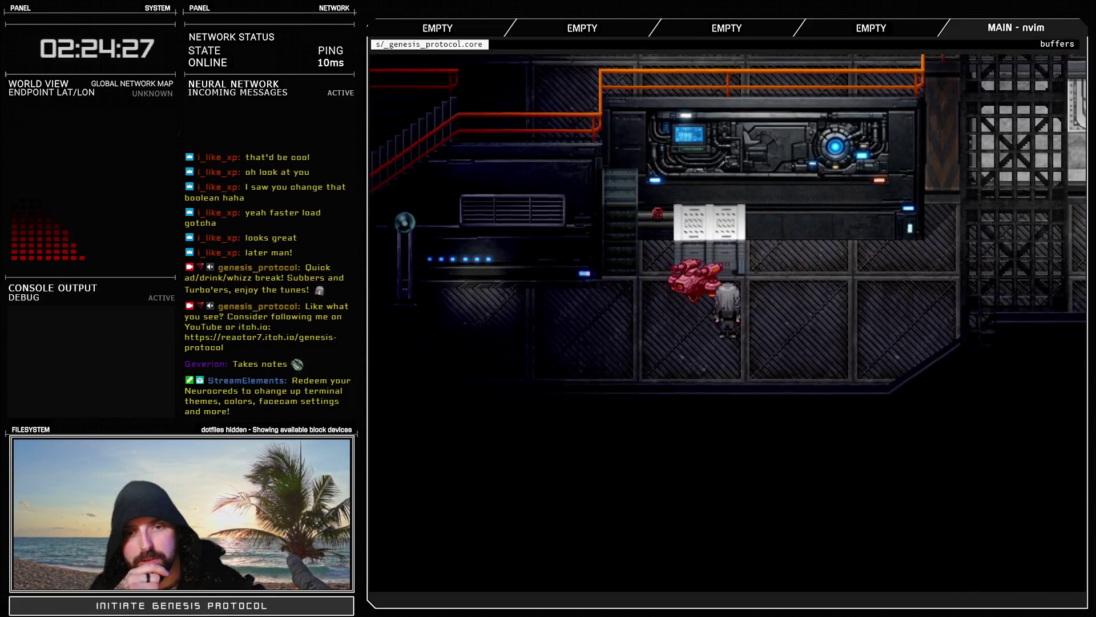
pyautogui.press('Up')
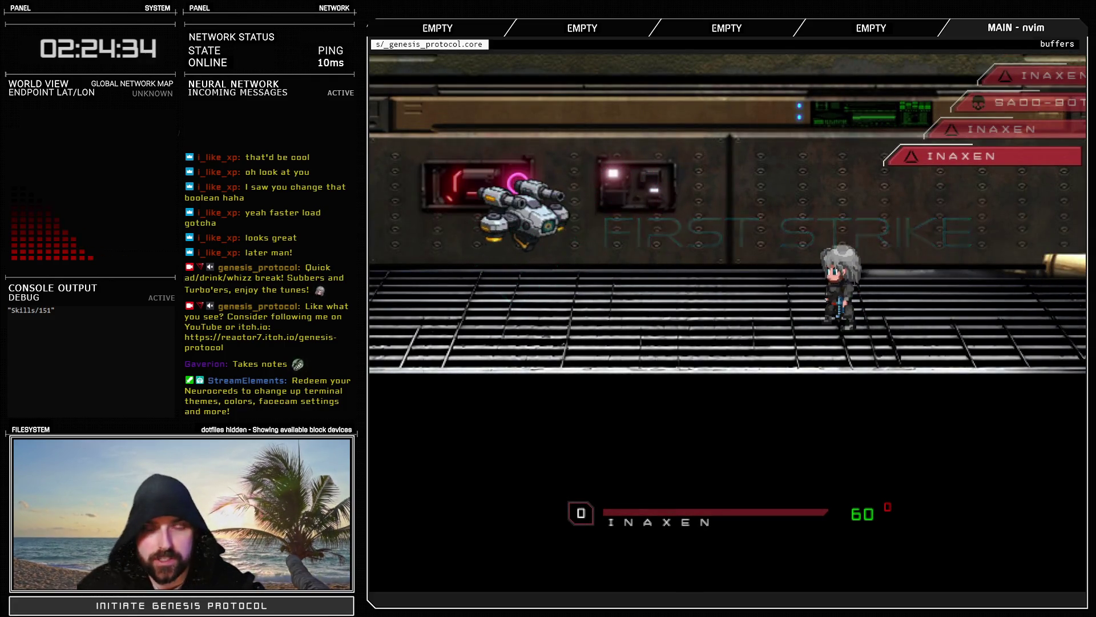
pyautogui.press('Return')
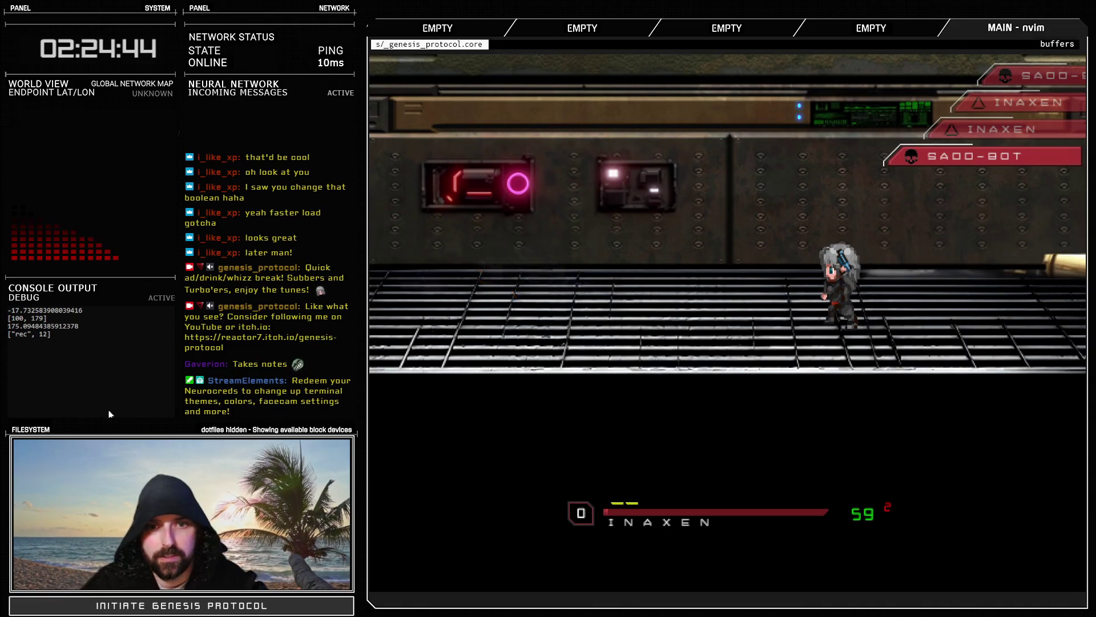
# Exit the game from the pause menu and switch to the Neovim todo list.
pyautogui.press('Right')
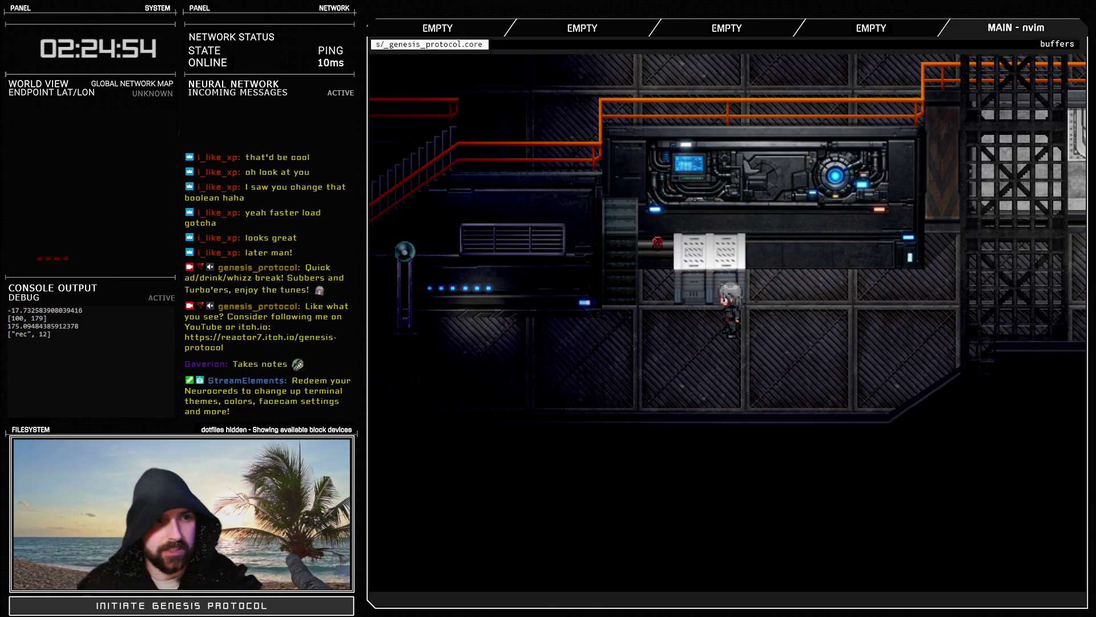
pyautogui.press('Escape')
pyautogui.press('Return')
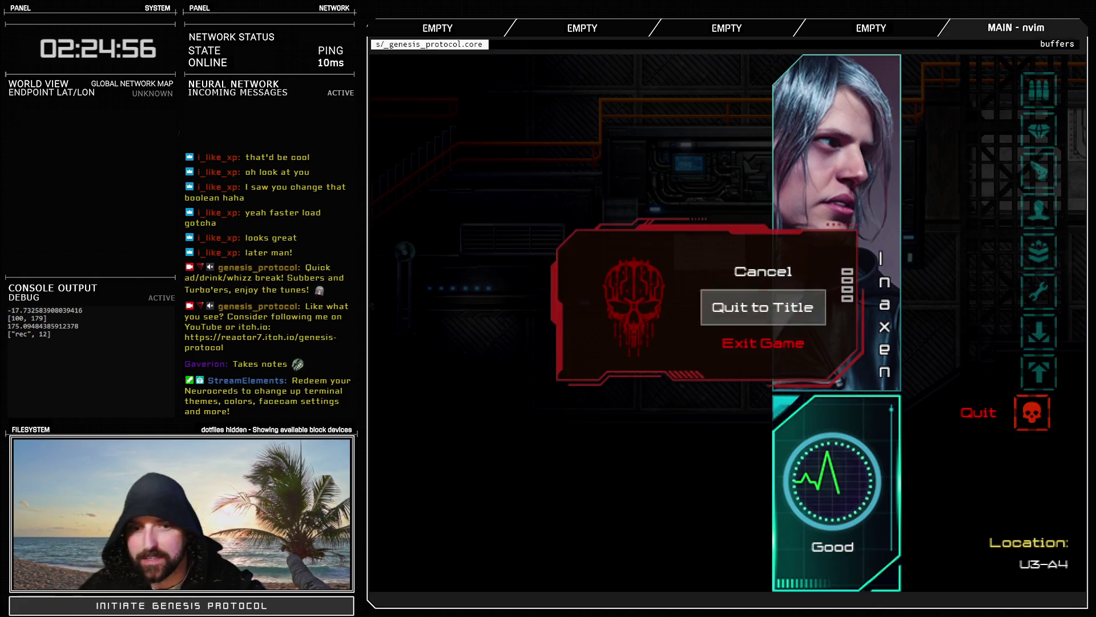
pyautogui.press('Down')
pyautogui.press('Return')
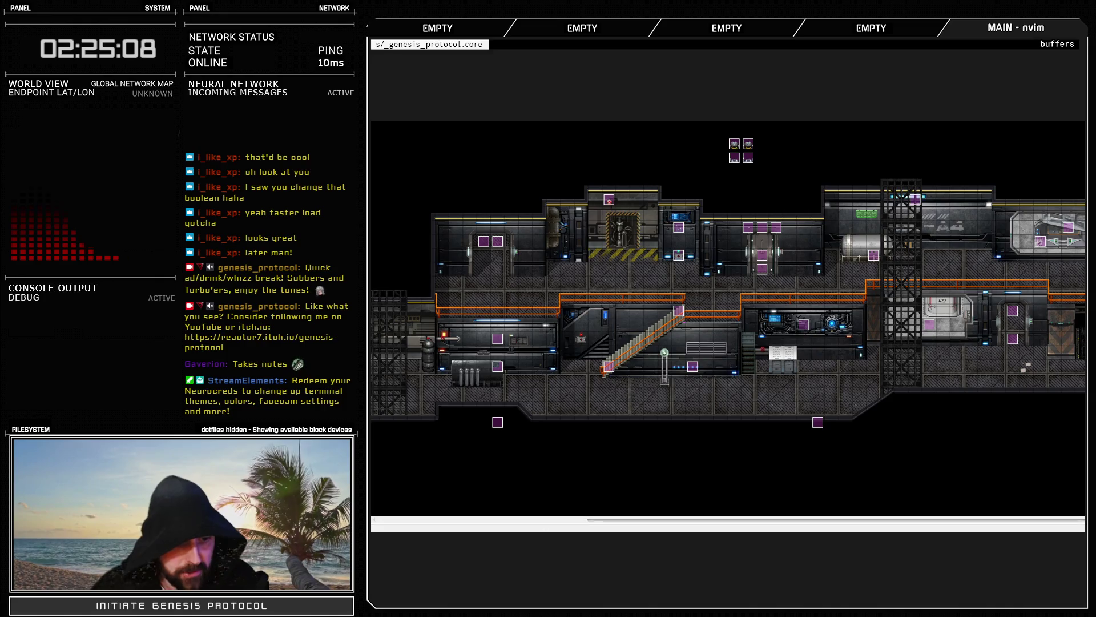
pyautogui.hotkey('alt', 'Tab')
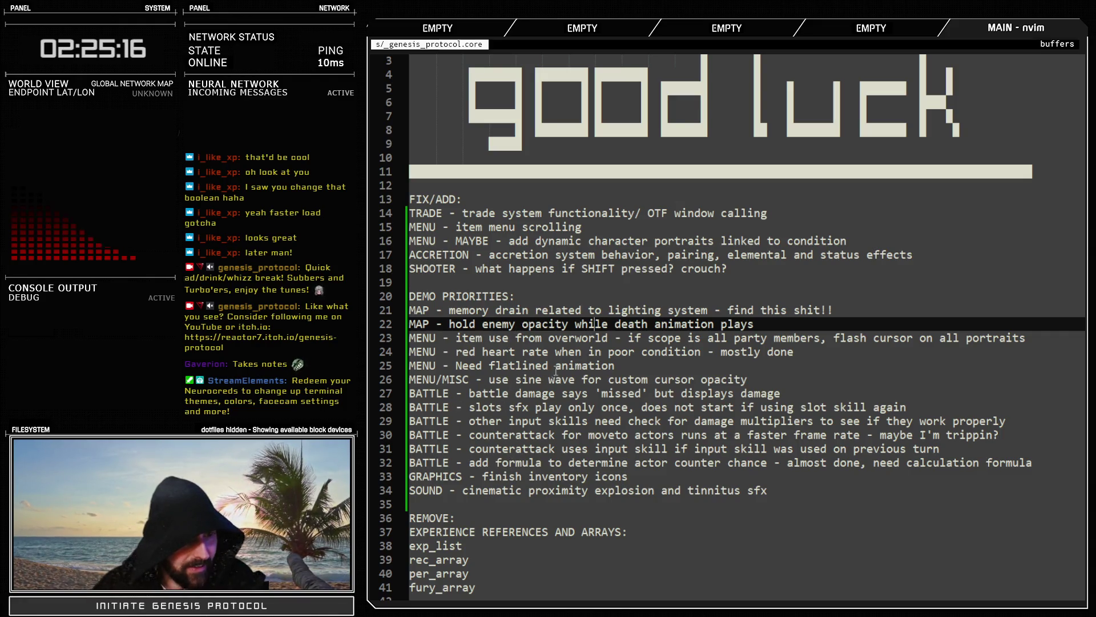
# Change the death-animation todo on line 22 to 'play death animation on top of enemy sprite'.
pyautogui.click(617, 449)
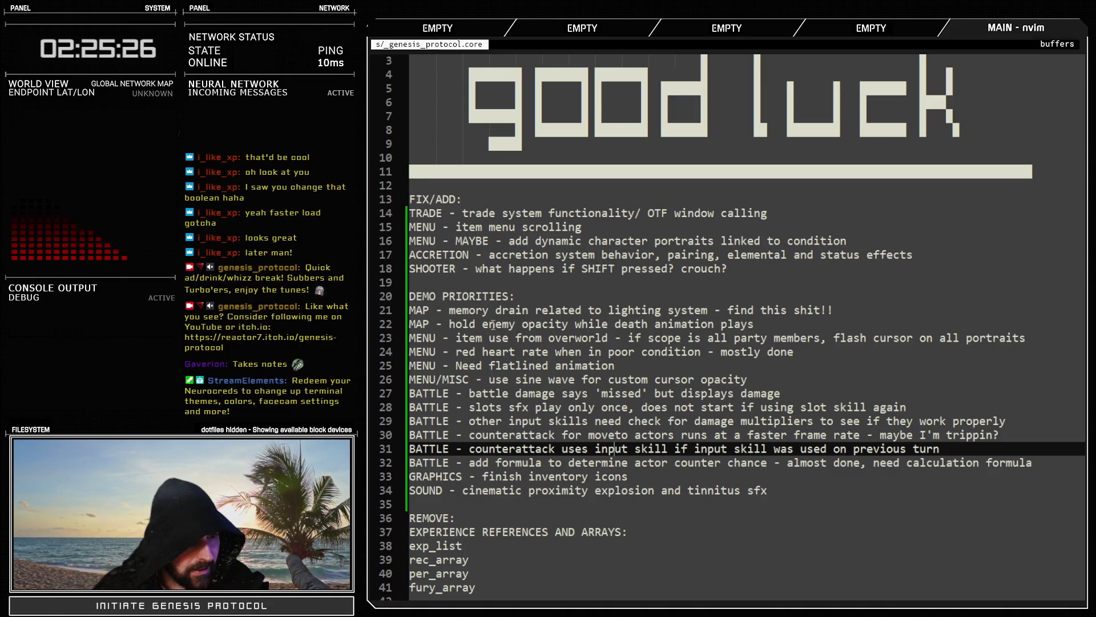
pyautogui.moveTo(781, 324); pyautogui.dragTo(453, 324)
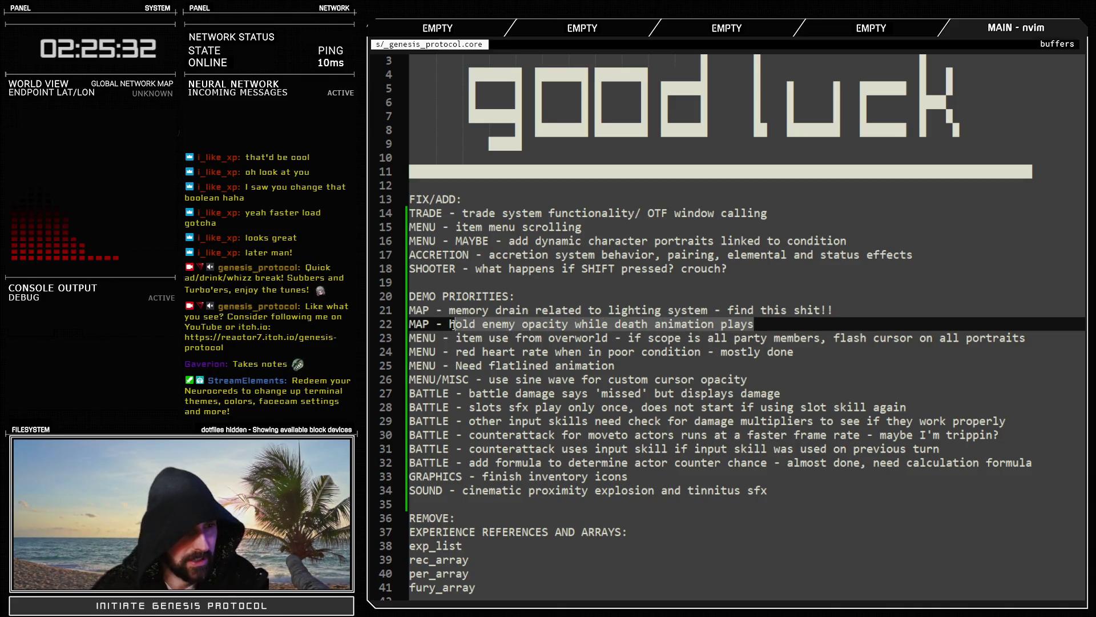
pyautogui.write('cplay ')
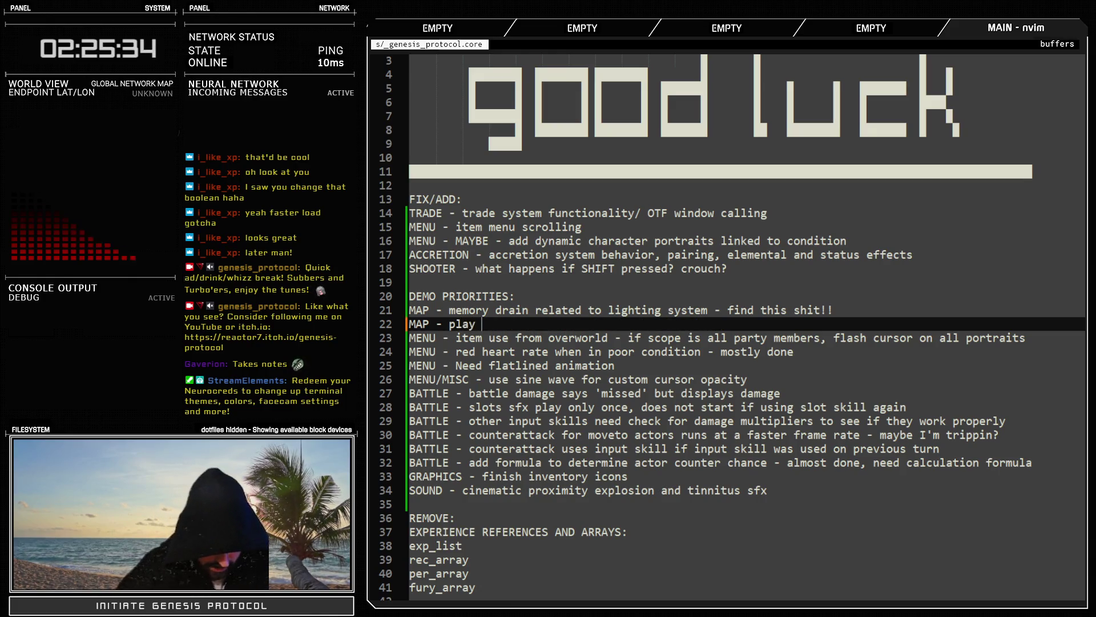
pyautogui.write('ath animati')
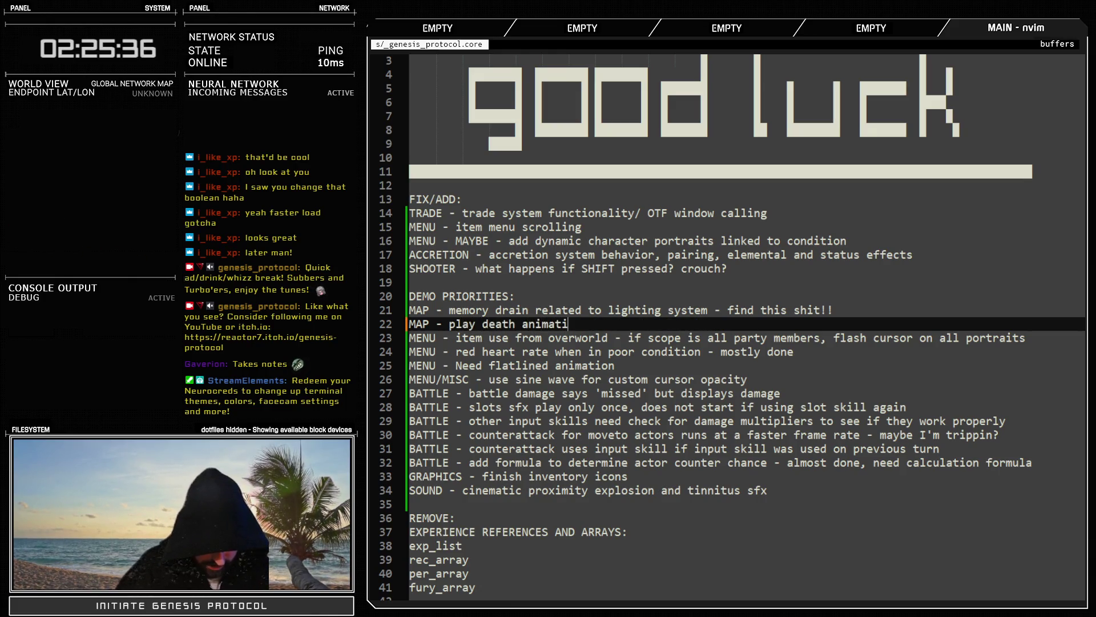
pyautogui.write('on on topof ')
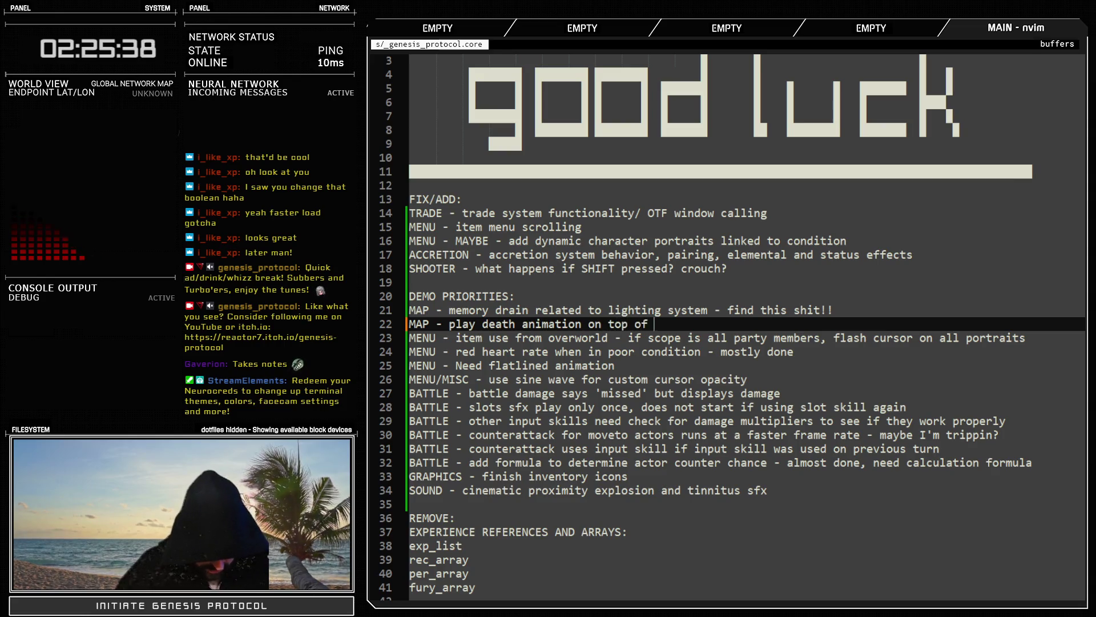
pyautogui.write('enemy sprite')
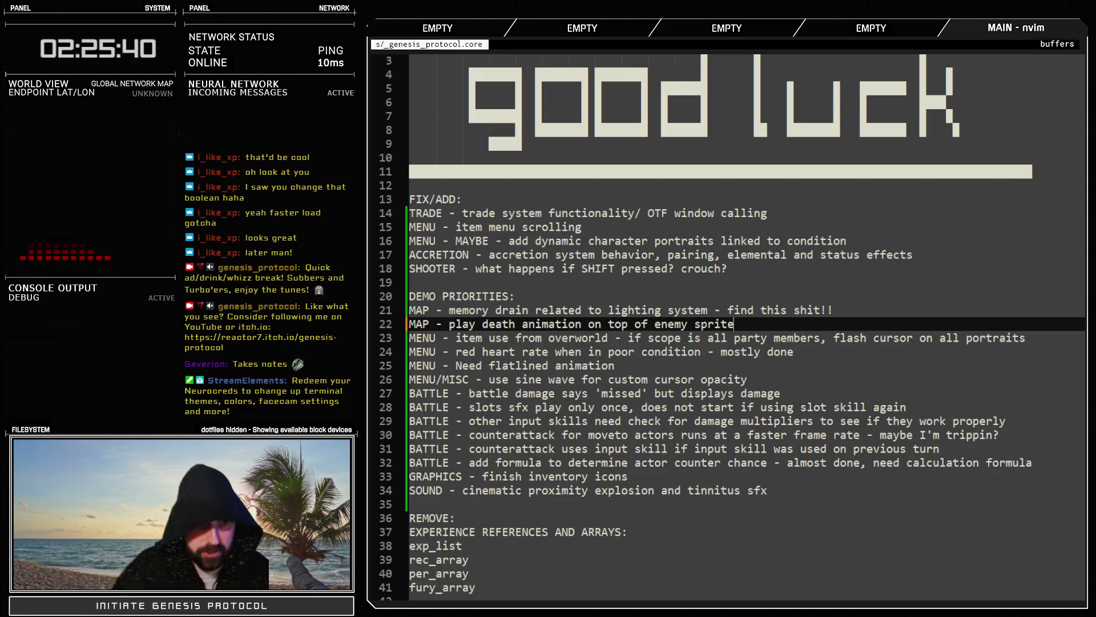
pyautogui.press('Down')
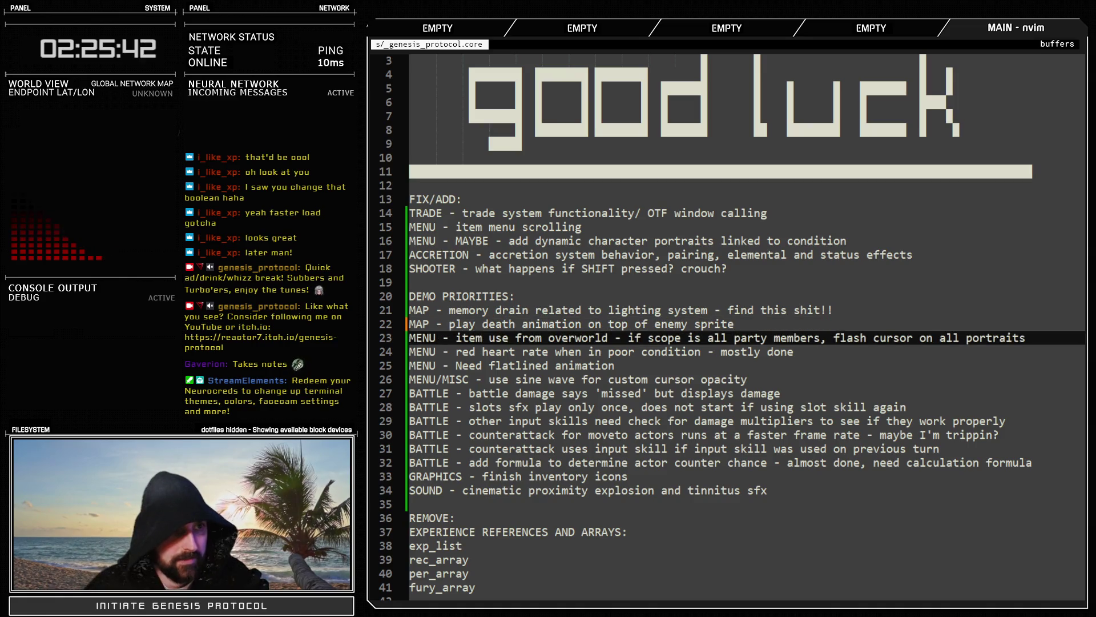
pyautogui.click(741, 407)
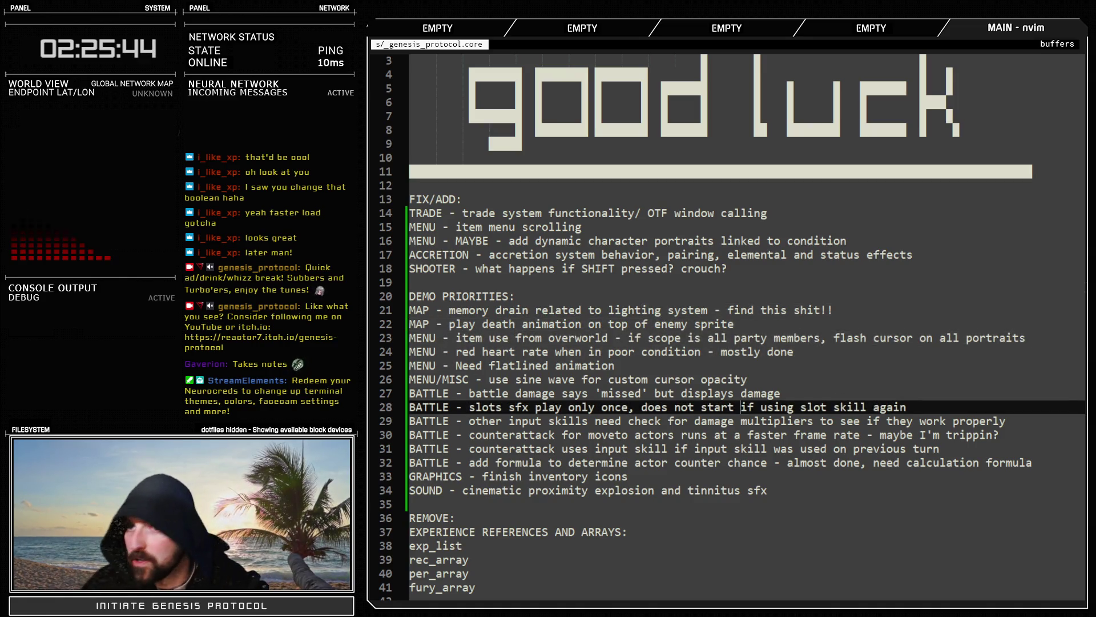
pyautogui.hotkey('alt', 'Tab')
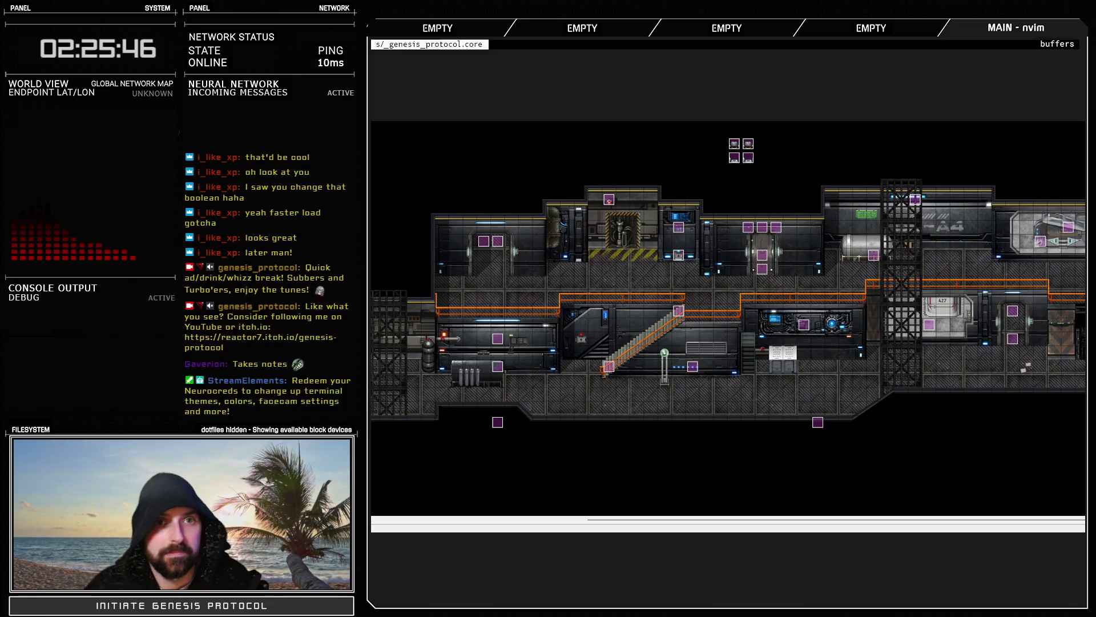